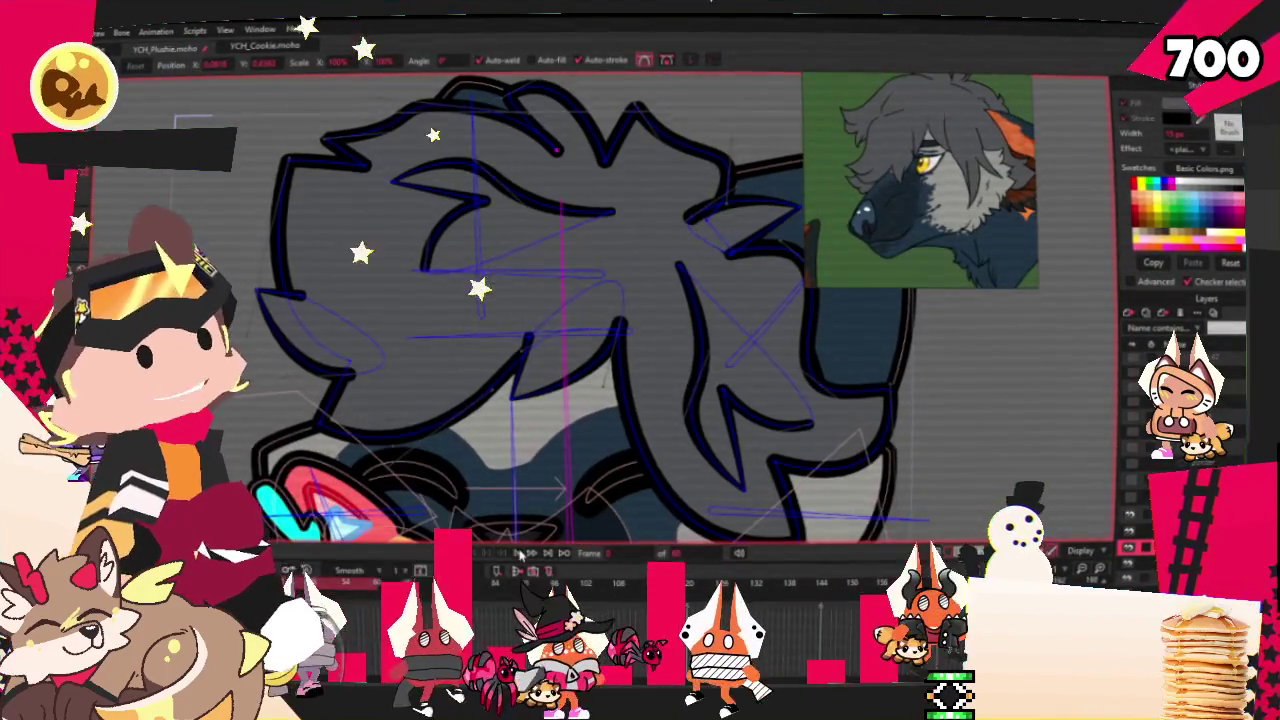
- Marquee-select the hair outline points and bind them to the head bone
scroll(462, 391, down, 3)
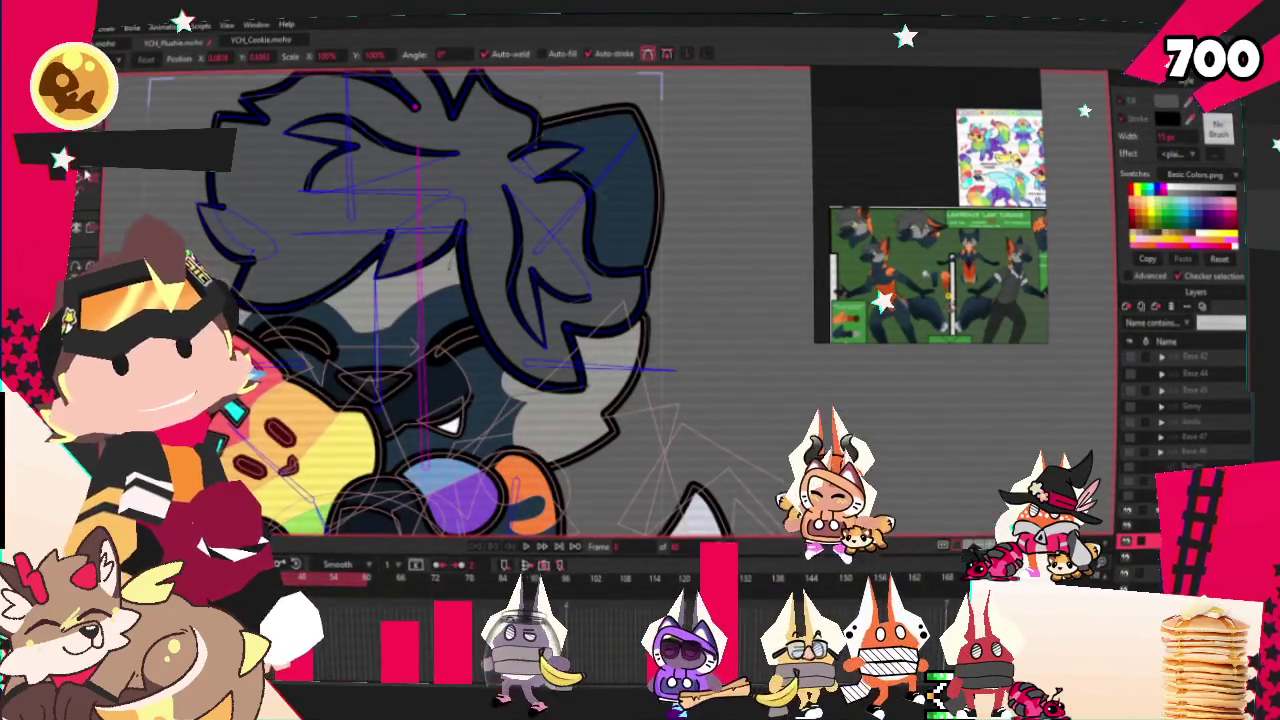
key(g)
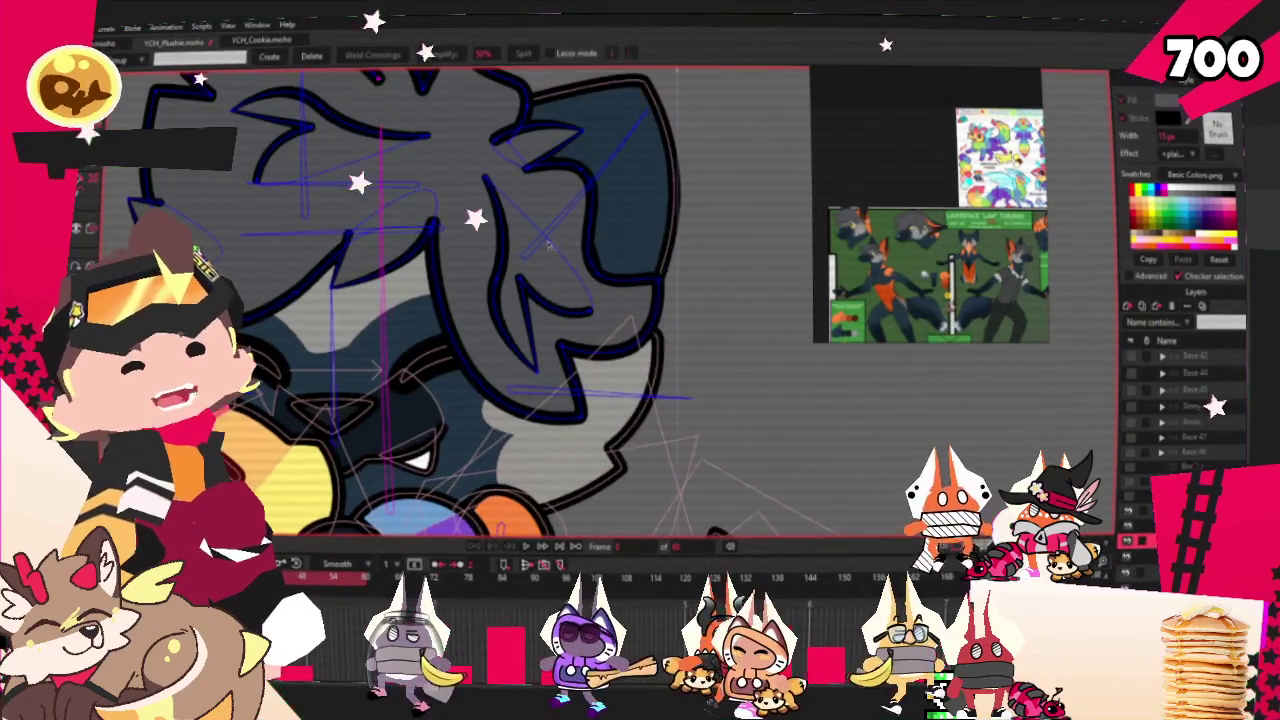
drag(459, 247, 720, 474)
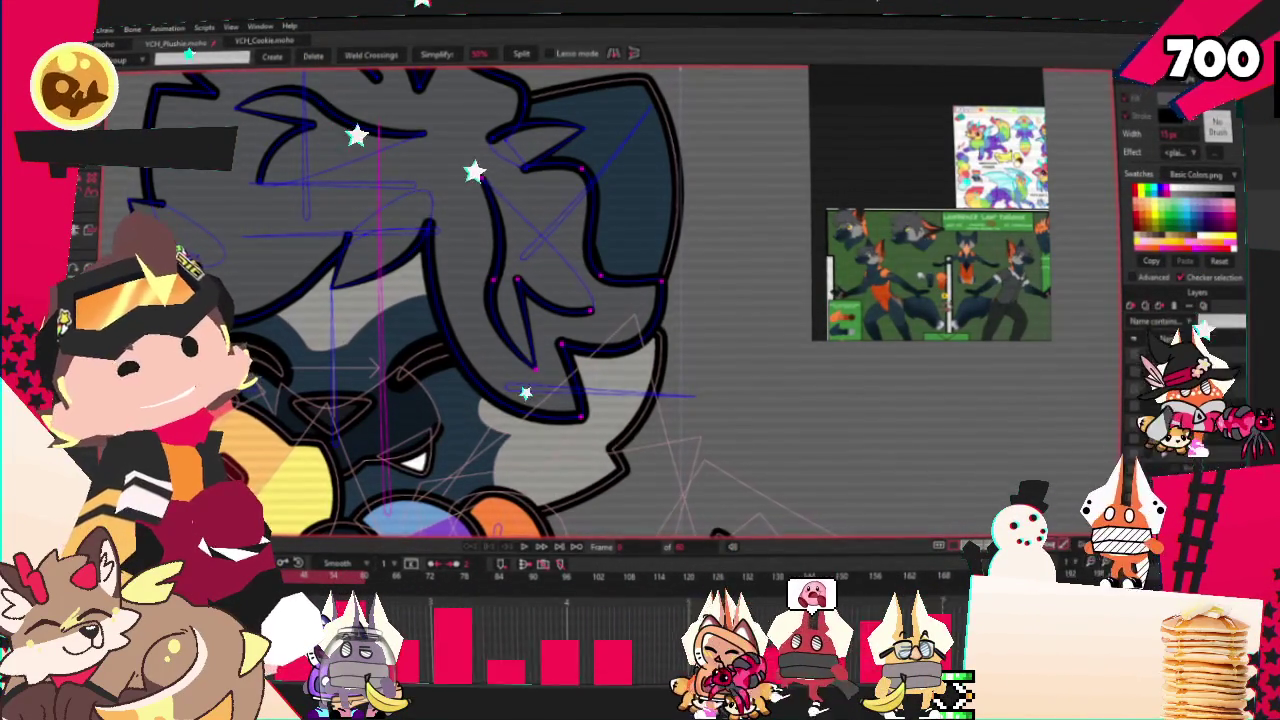
key(i)
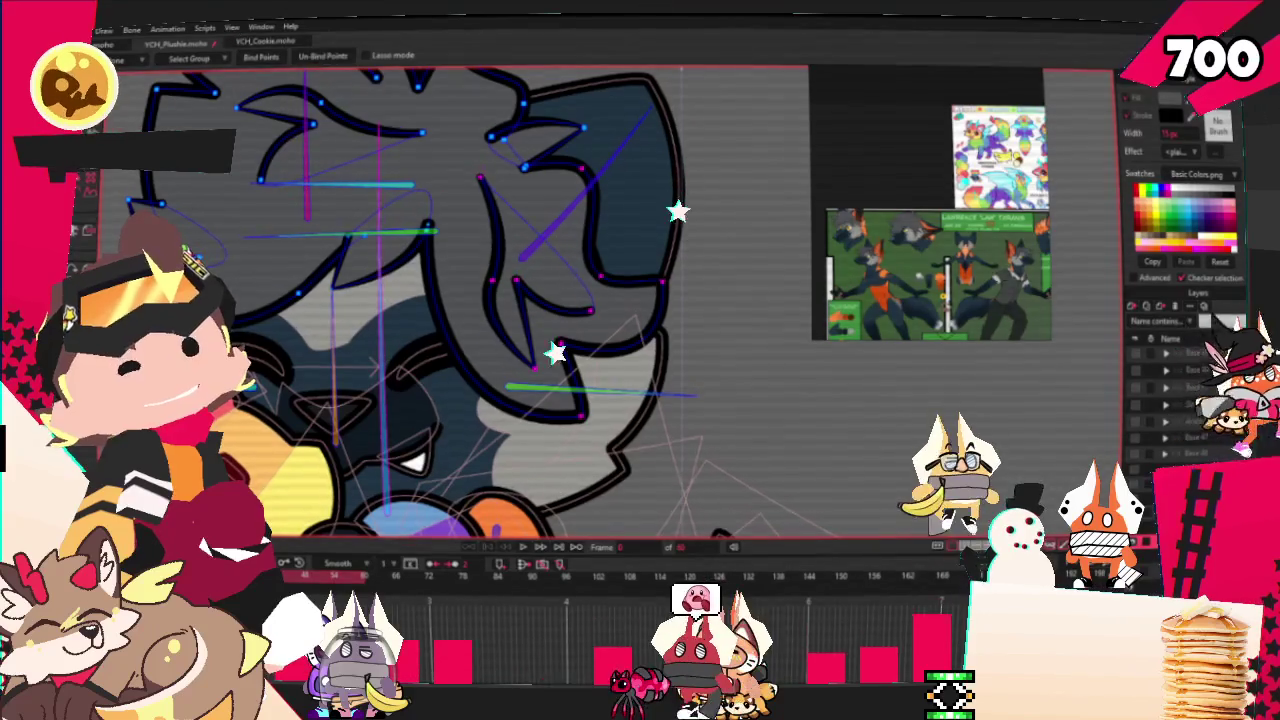
- Undo a stray hair-point edit, reselect the hair shape and play the animation to test it
key(t)
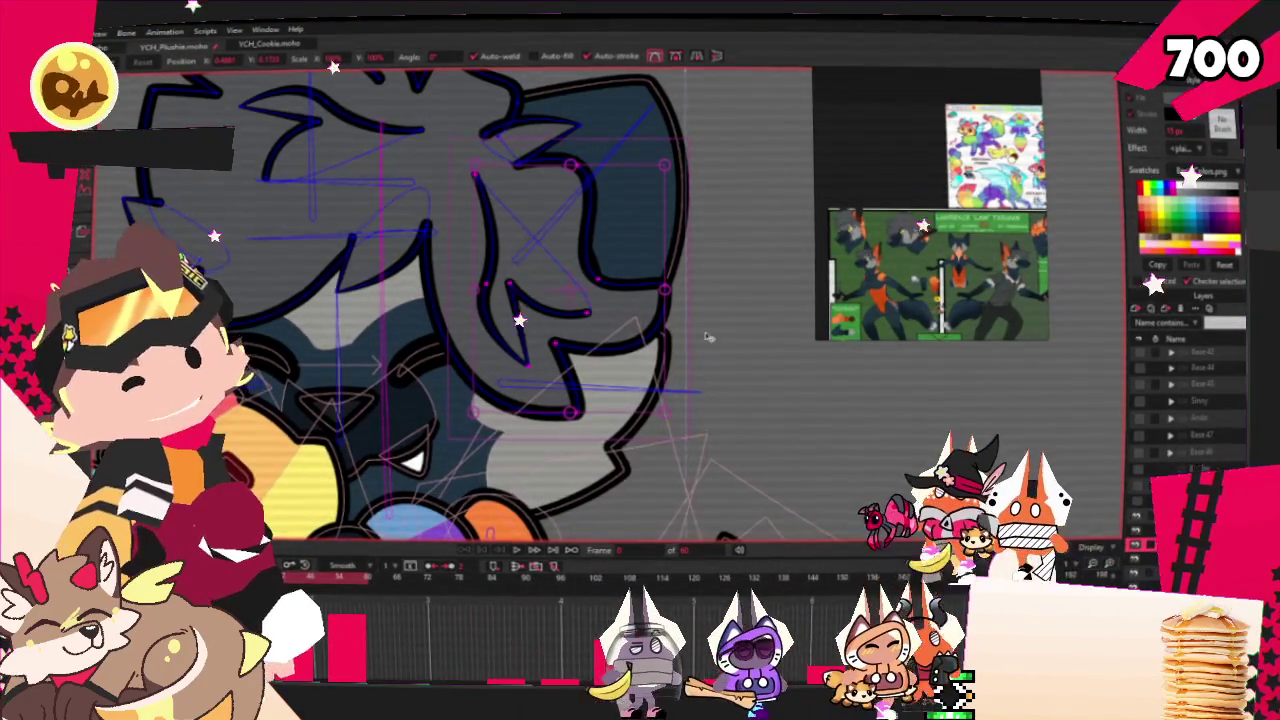
key(ctrl+z)
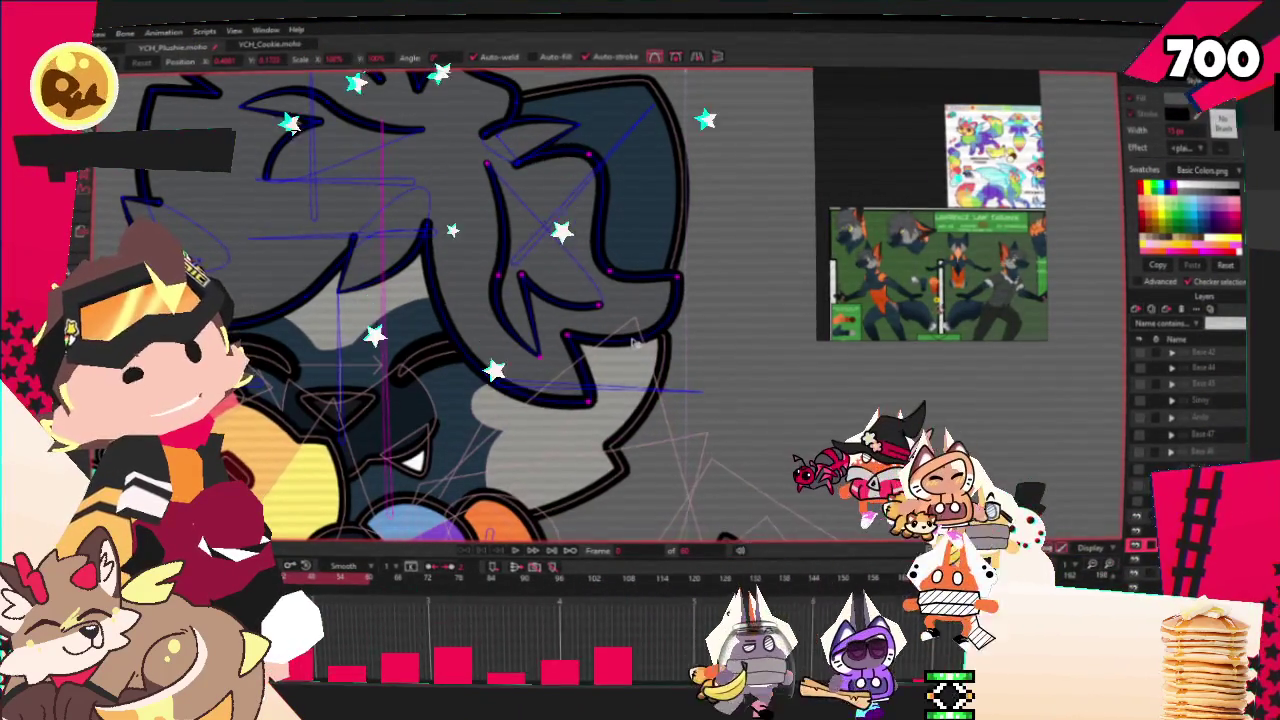
click(632, 342)
click(517, 551)
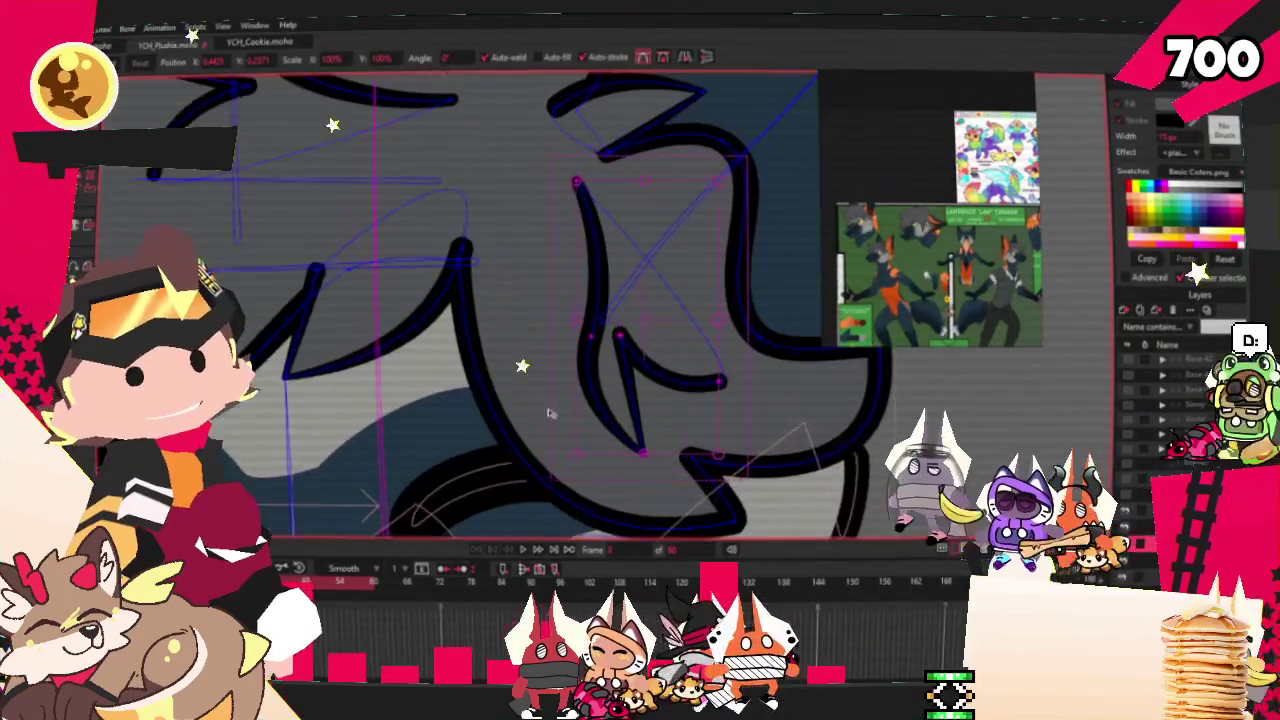
- Pull the hair stroke's curved tip to the right
drag(462, 252, 490, 260)
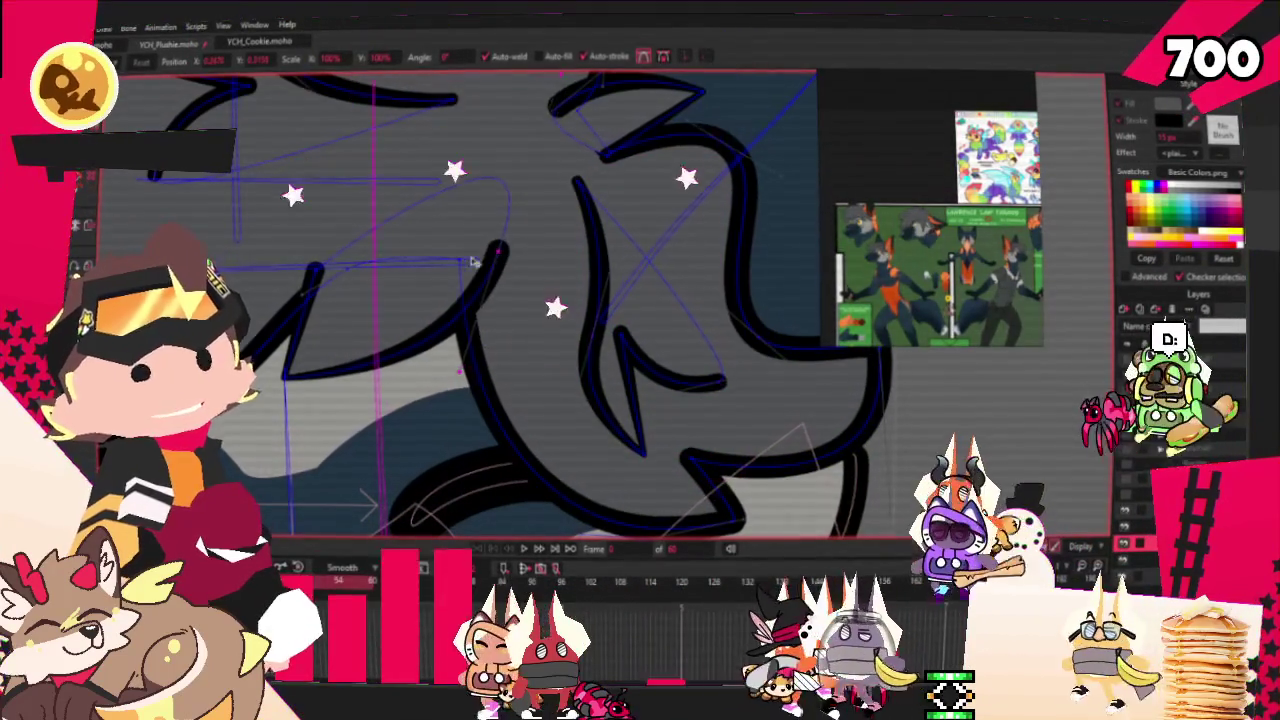
scroll(490, 260, down, 5)
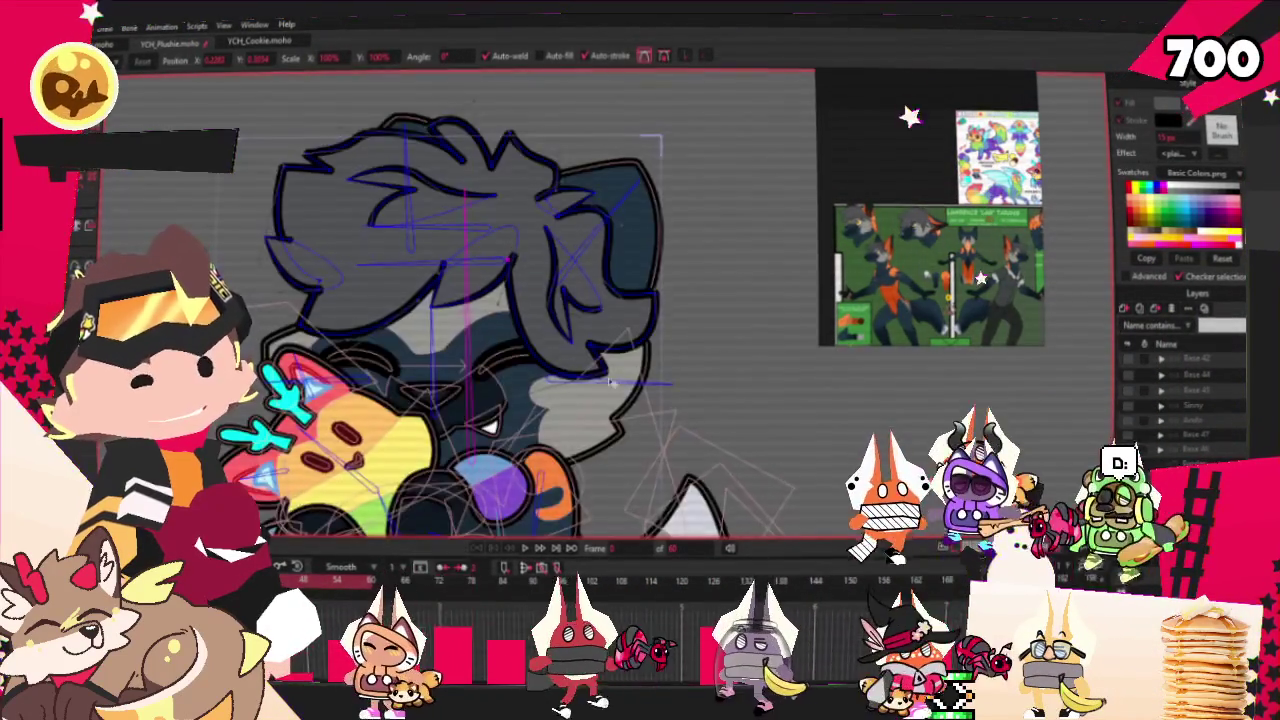
scroll(497, 284, up, 2)
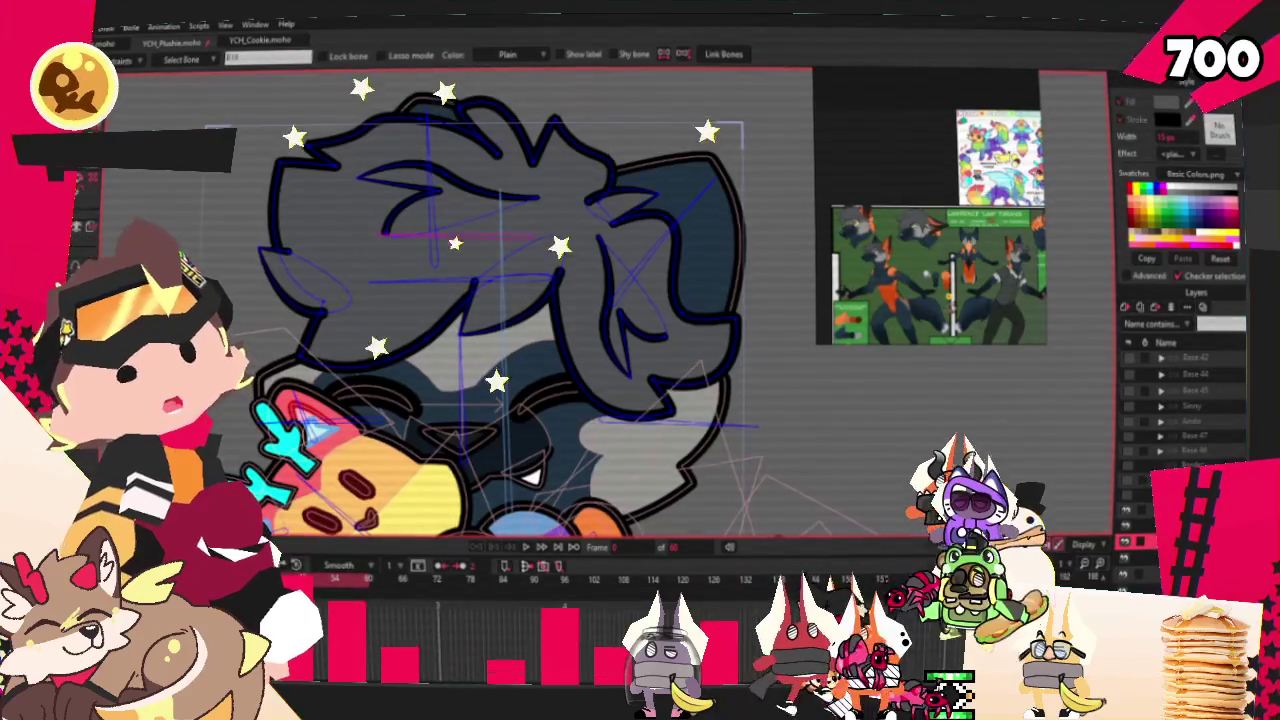
- Select the top hair stroke's points and bind them to the bone
key(g)
scroll(540, 255, down, 1)
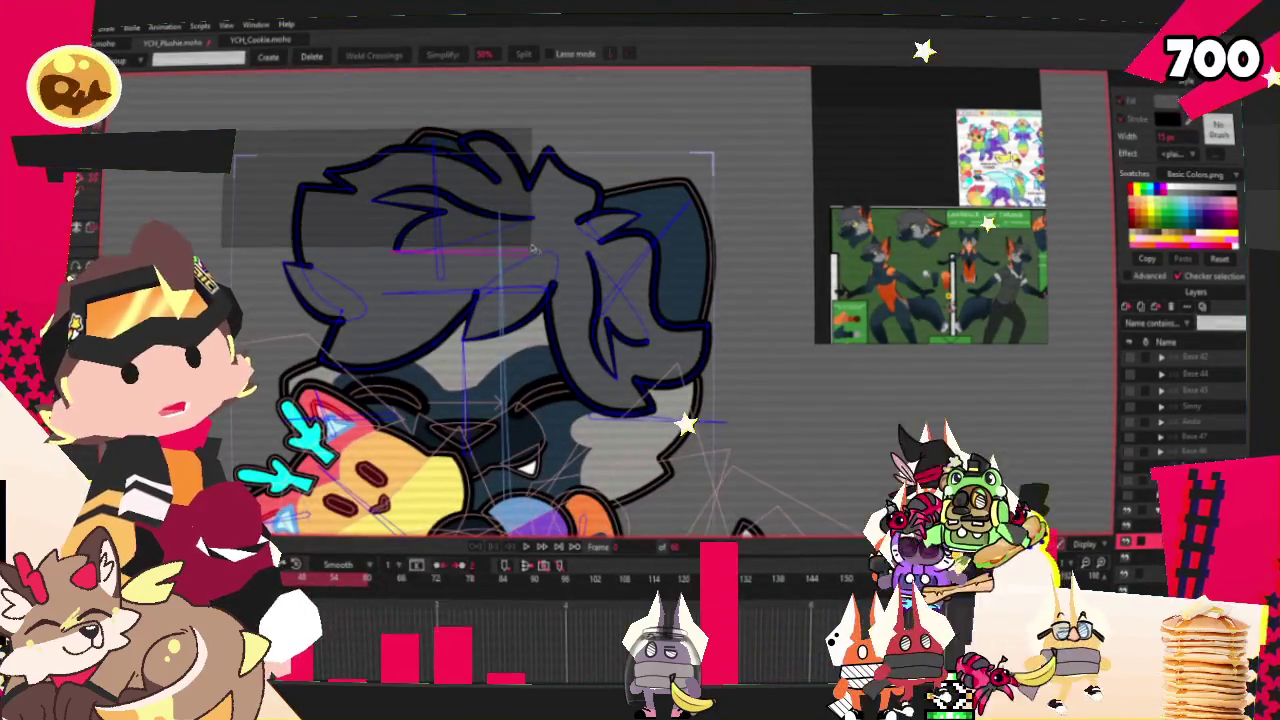
click(540, 255)
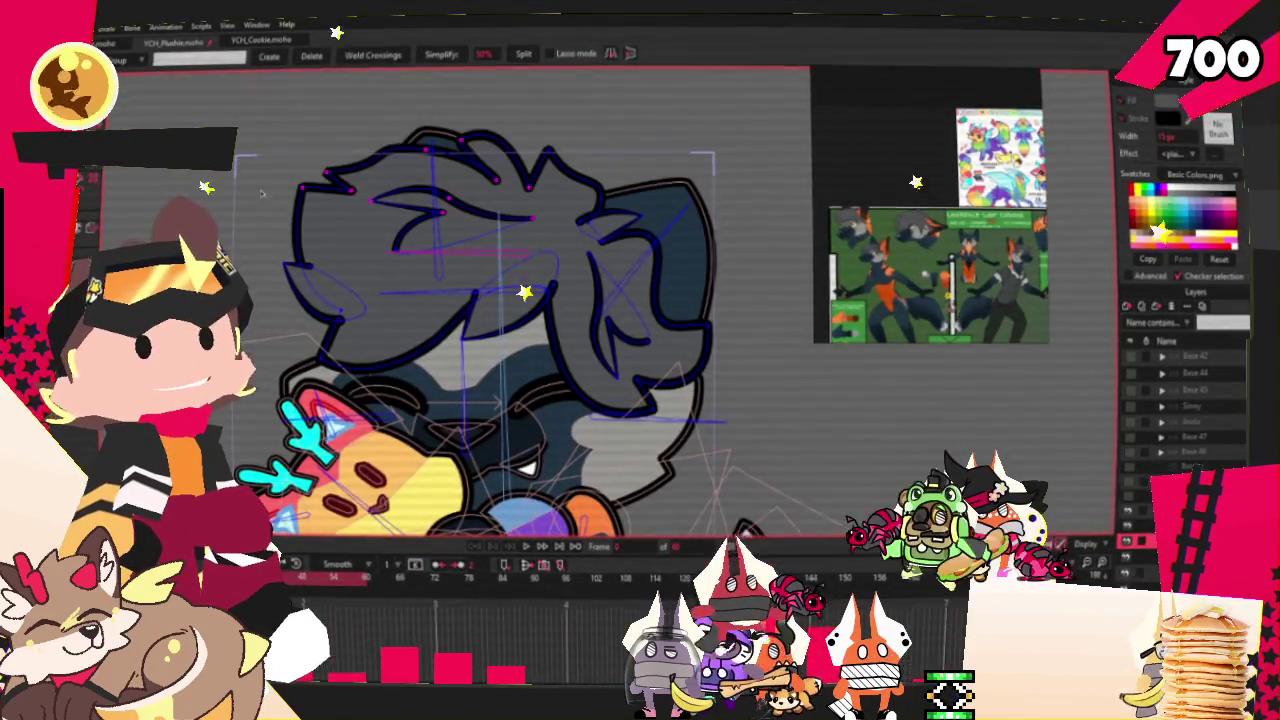
scroll(400, 278, down, 1)
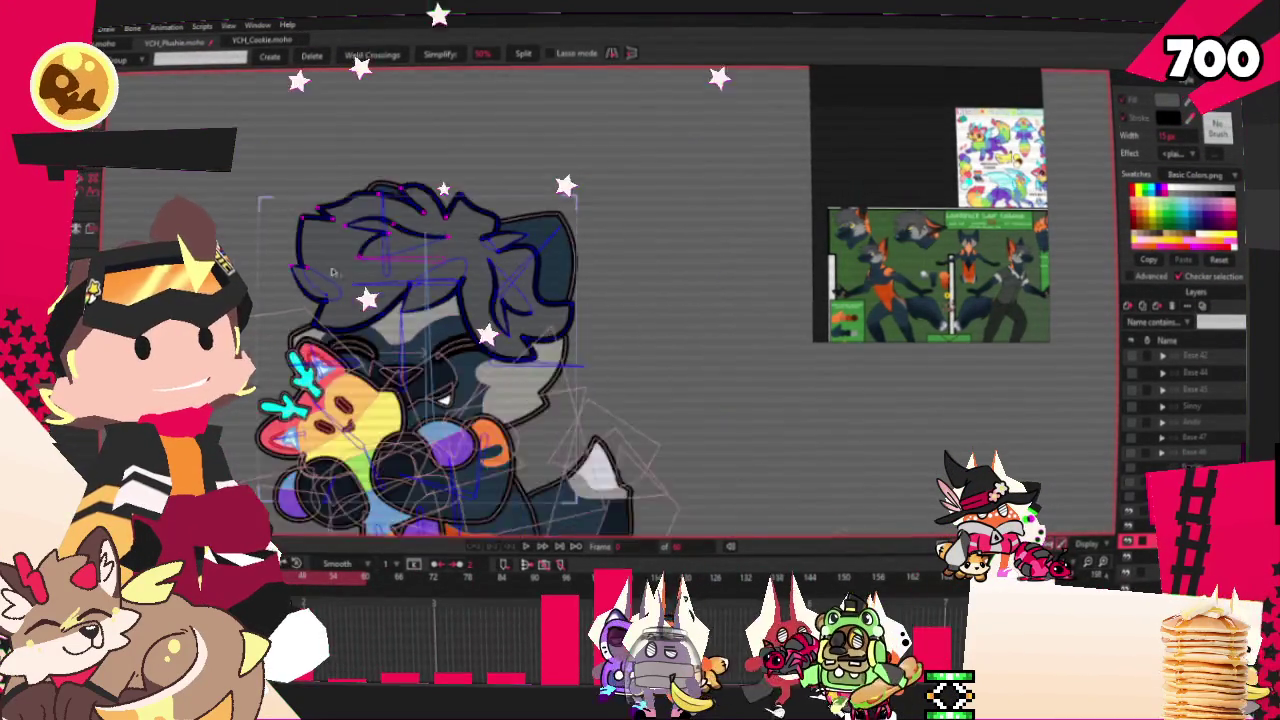
key(i)
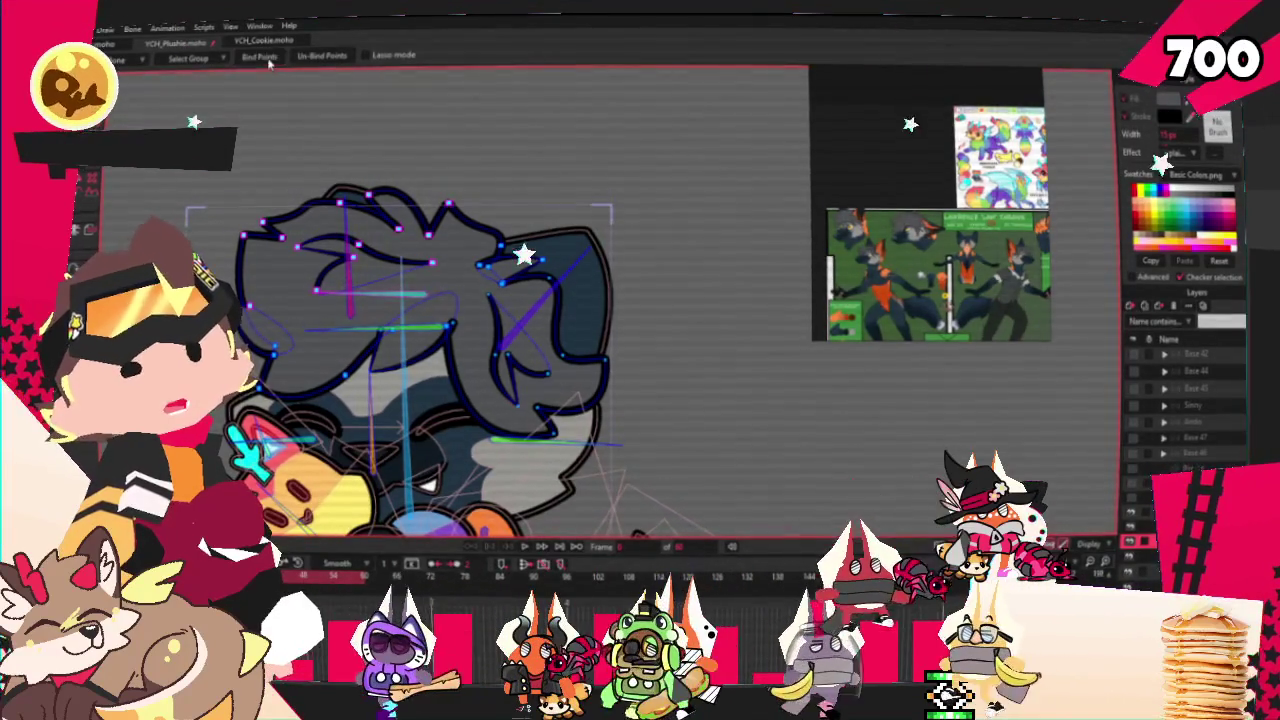
key(g)
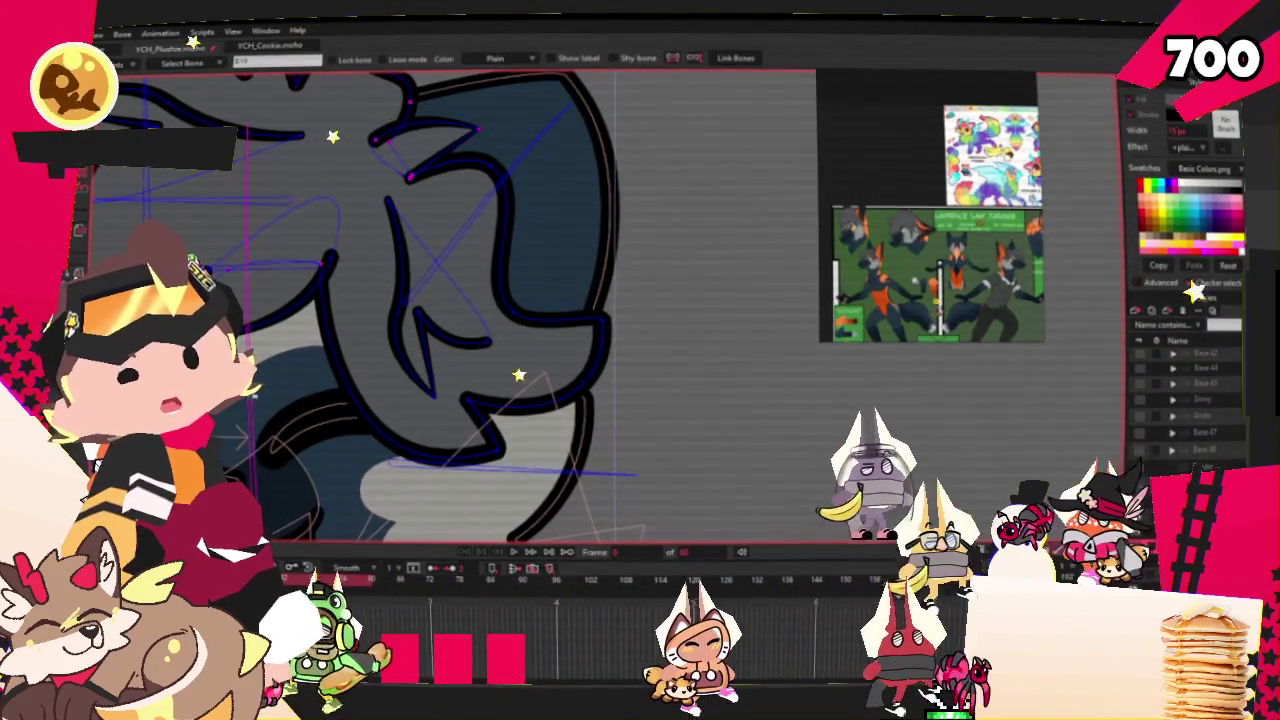
- Pick the matching head bone and bind the selected hair points to it
click(348, 377)
scroll(348, 377, up, 3)
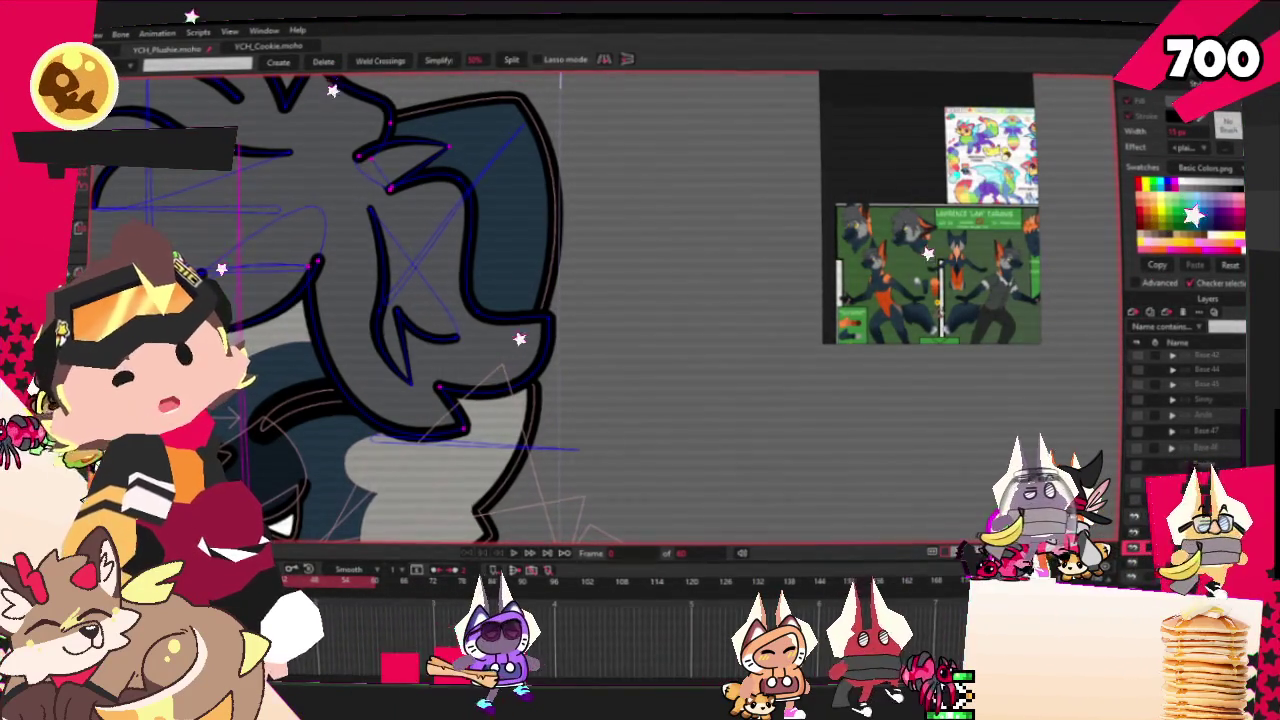
key(i)
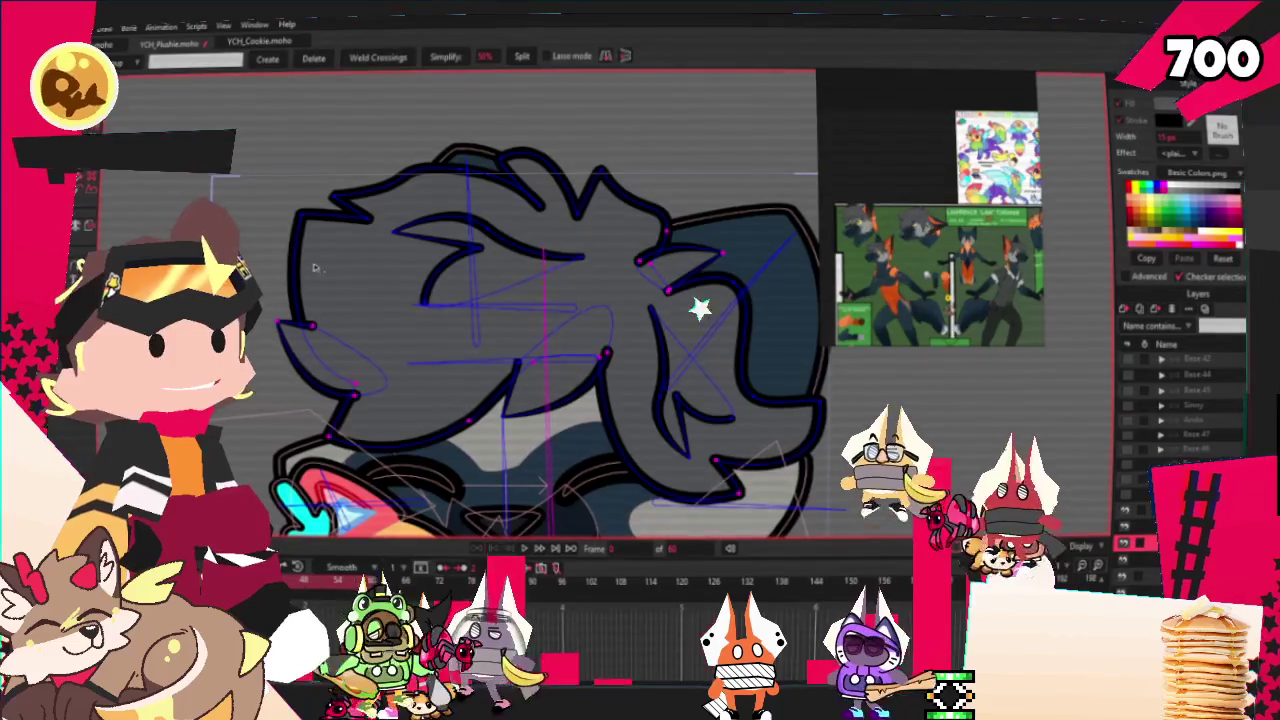
key(i)
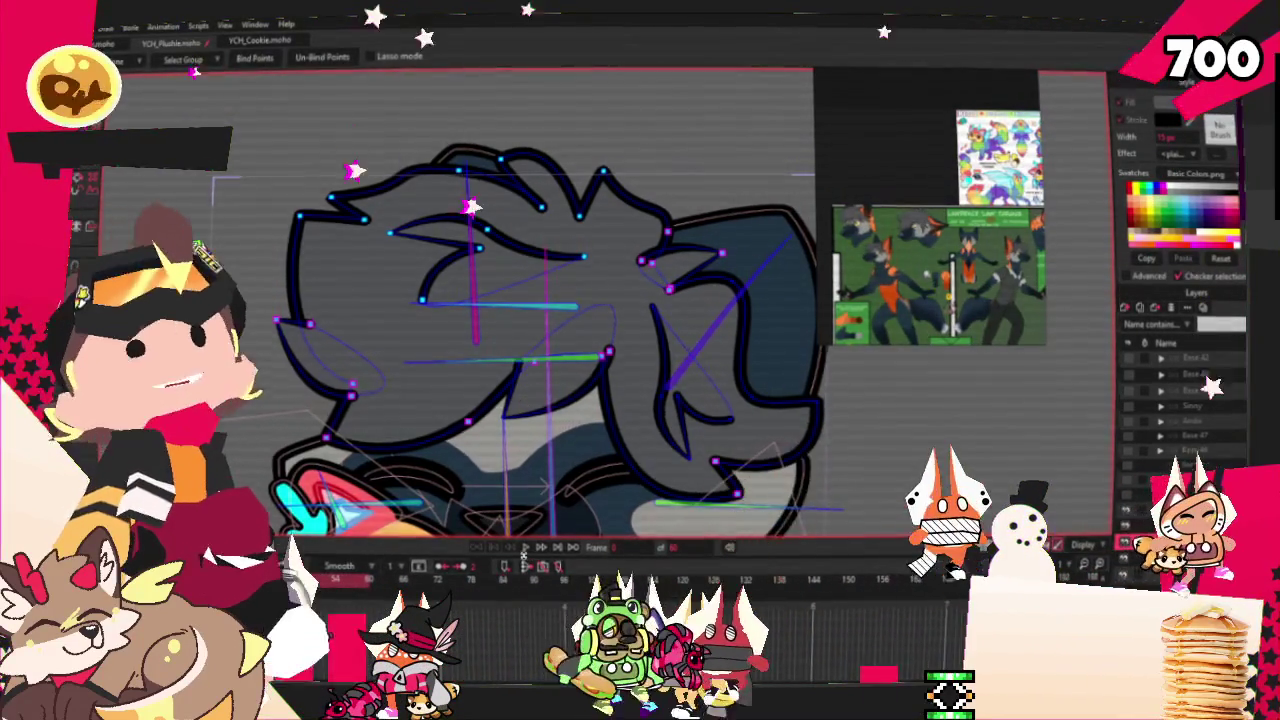
key(u)
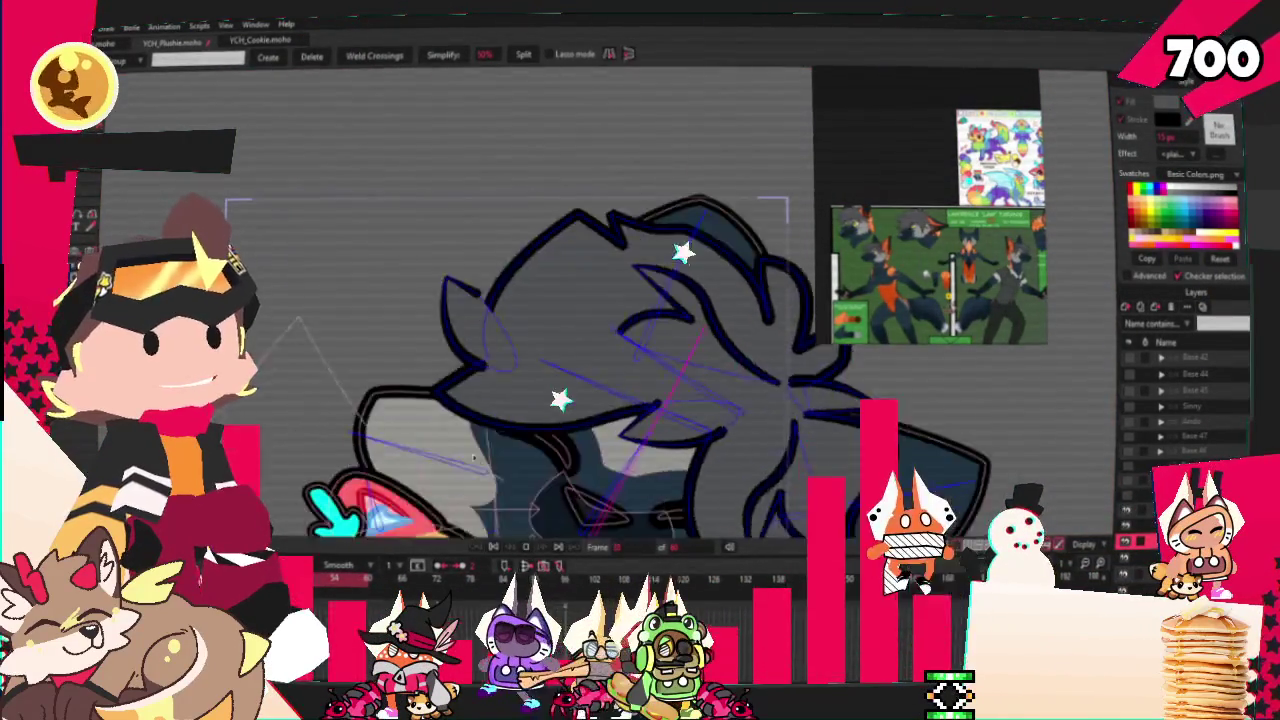
scroll(540, 300, up, 3)
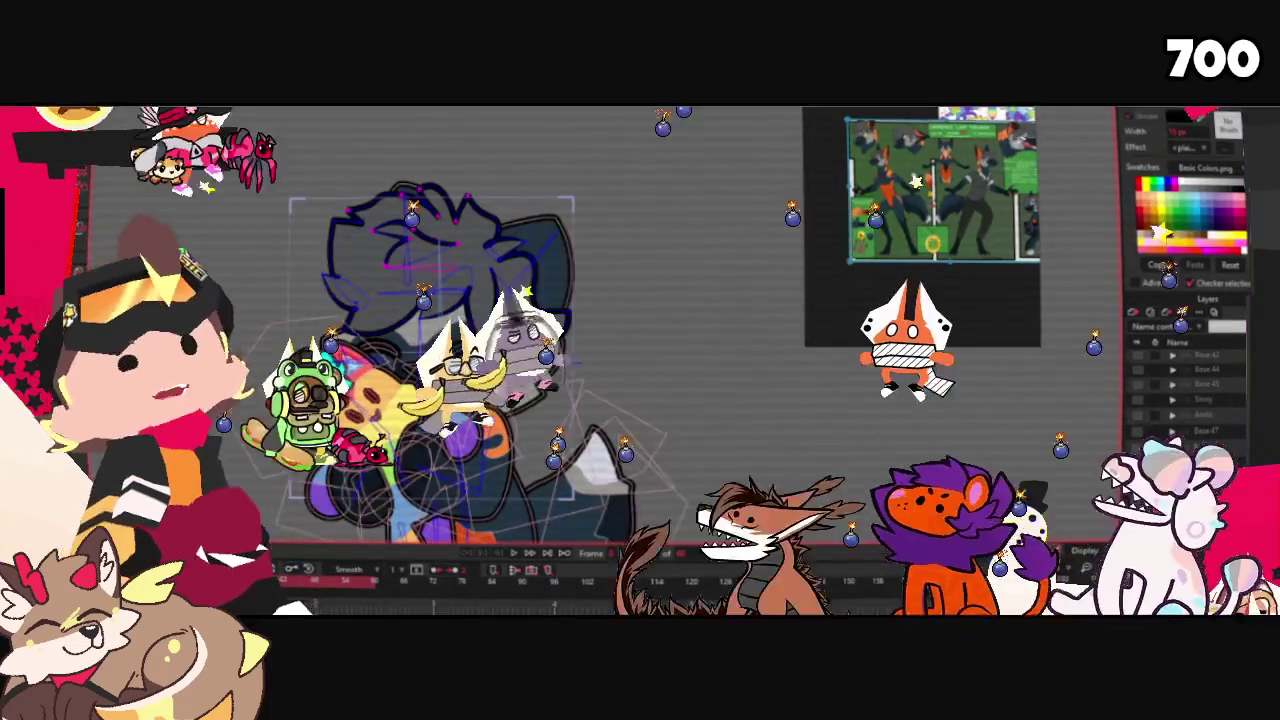
- Zoom in and select the dark ear shape behind the head
scroll(450, 350, up, 3)
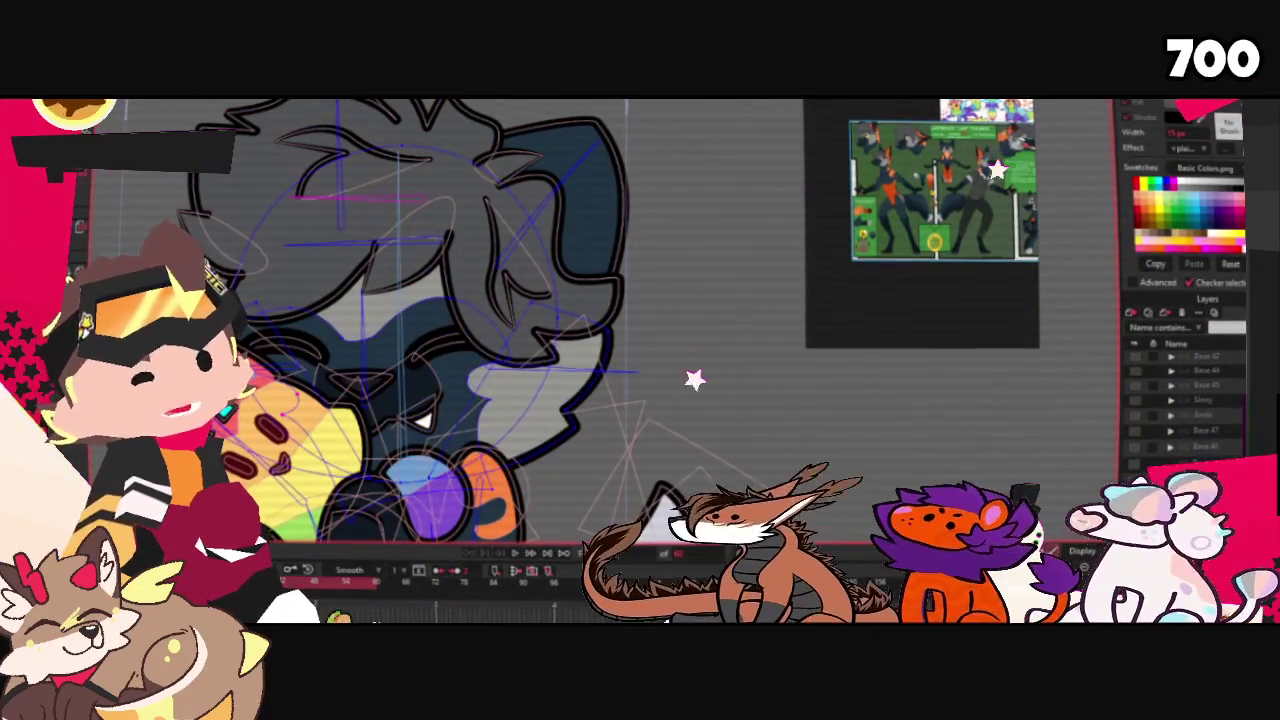
click(640, 379)
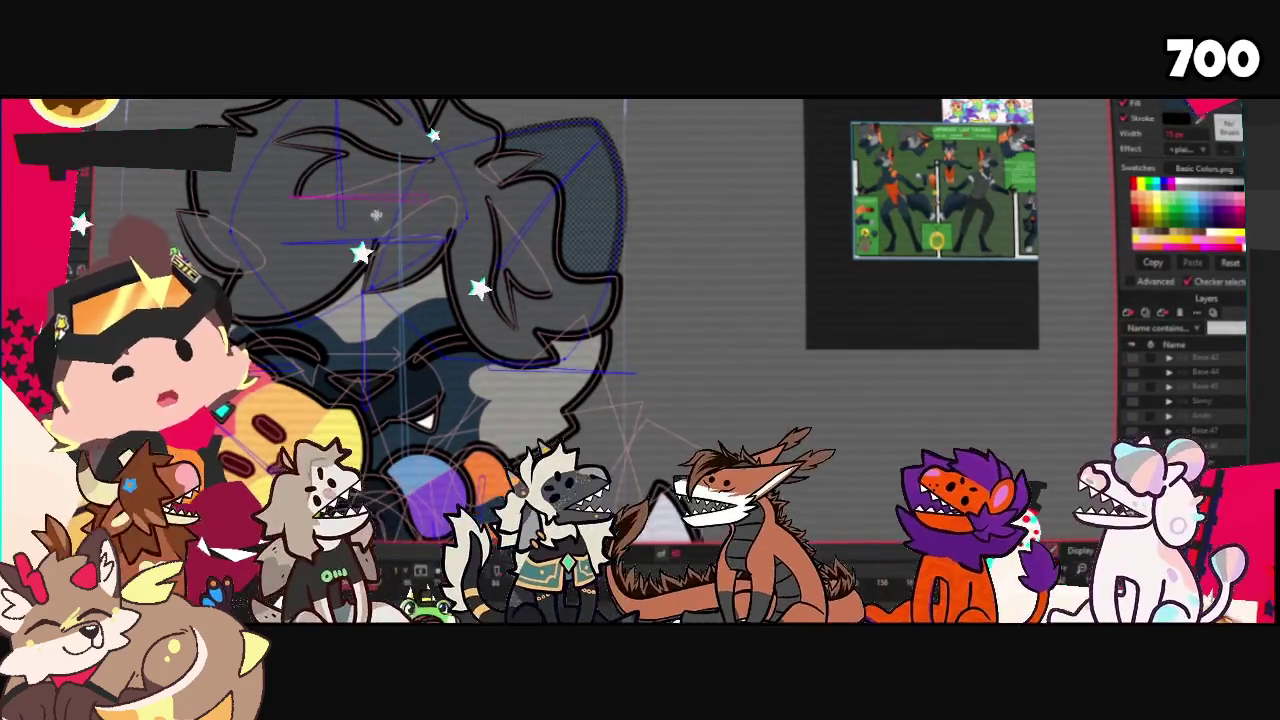
scroll(363, 207, up, 2)
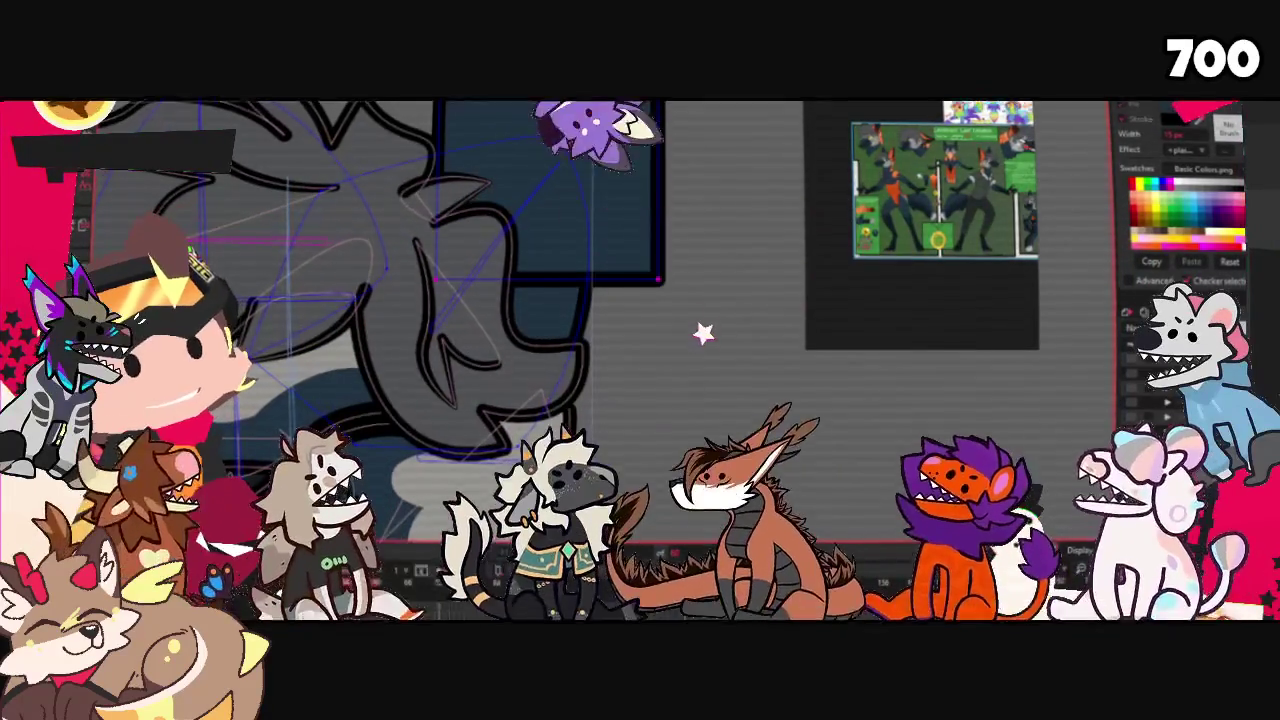
click(686, 400)
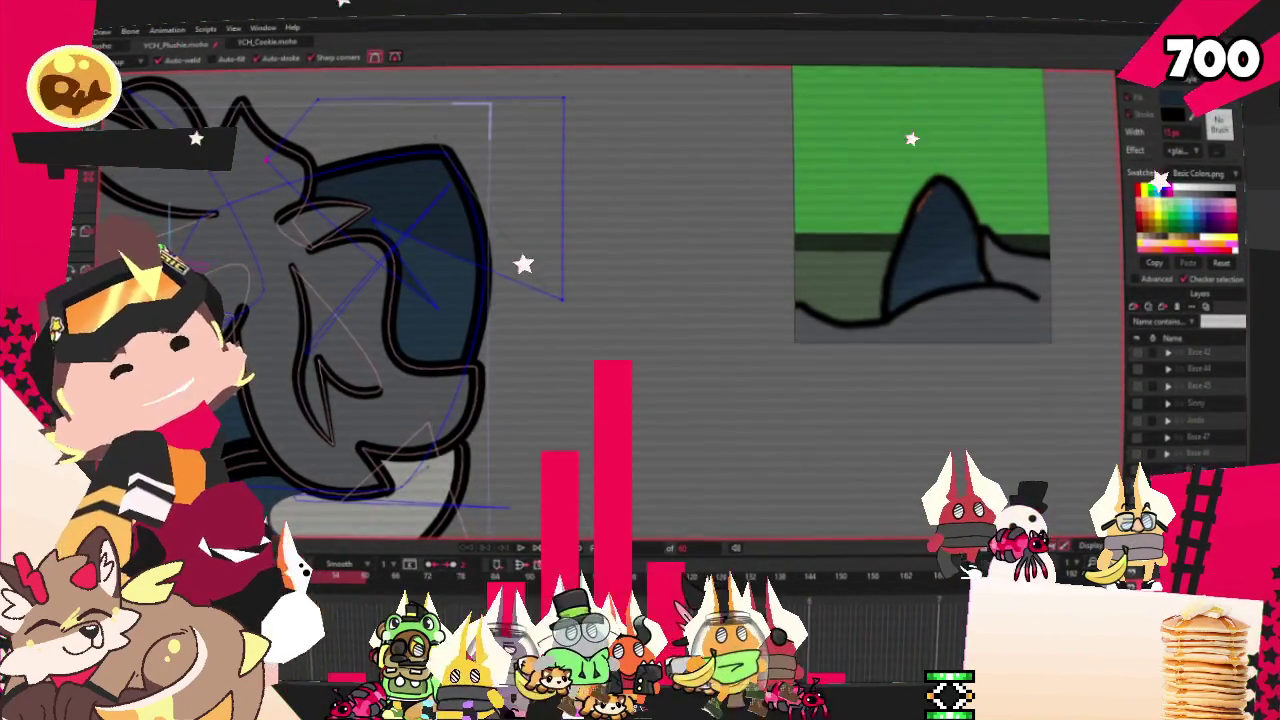
- Pull the ear's top point up and right, then adjust its curvature and line width
key(t)
scroll(480, 180, up, 2)
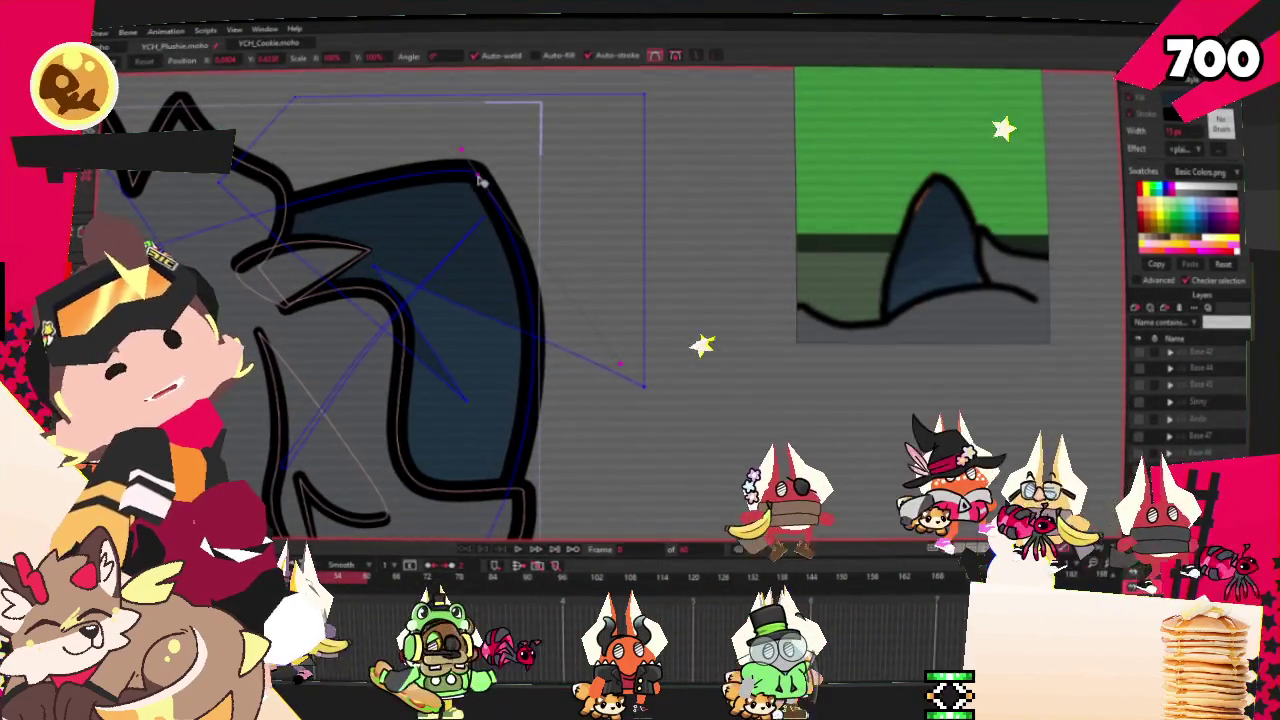
drag(480, 180, 513, 145)
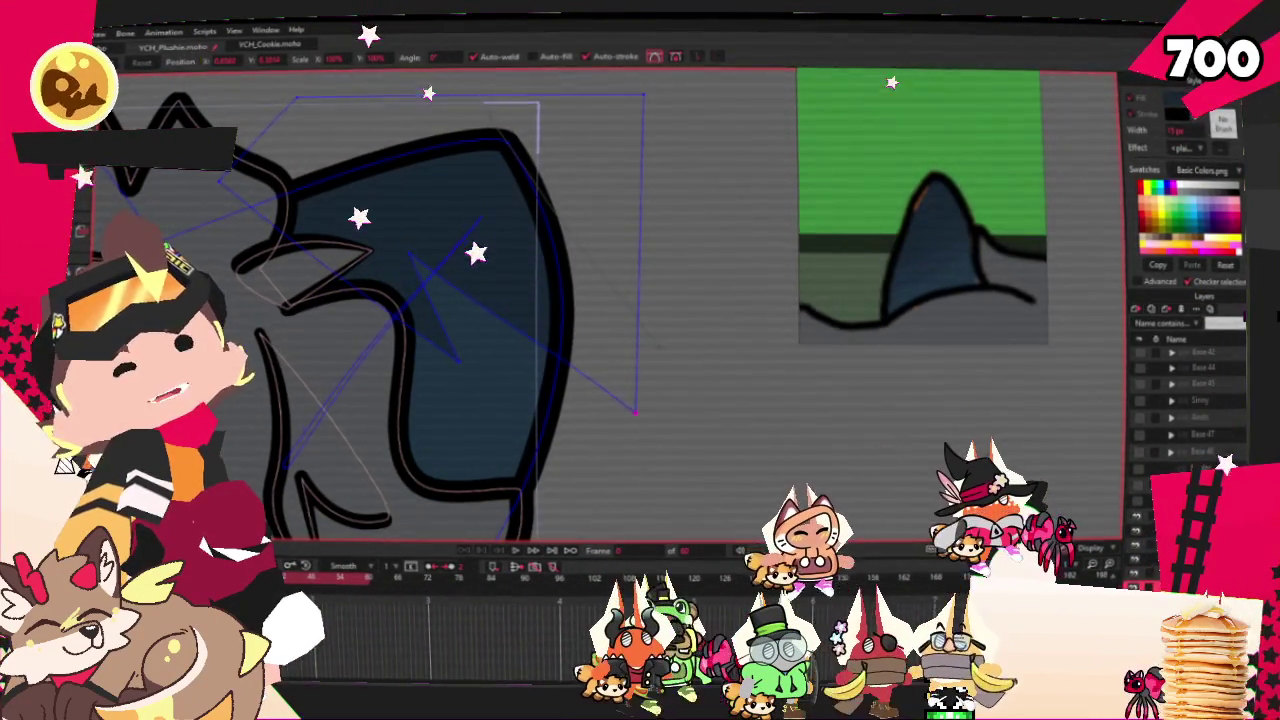
key(c)
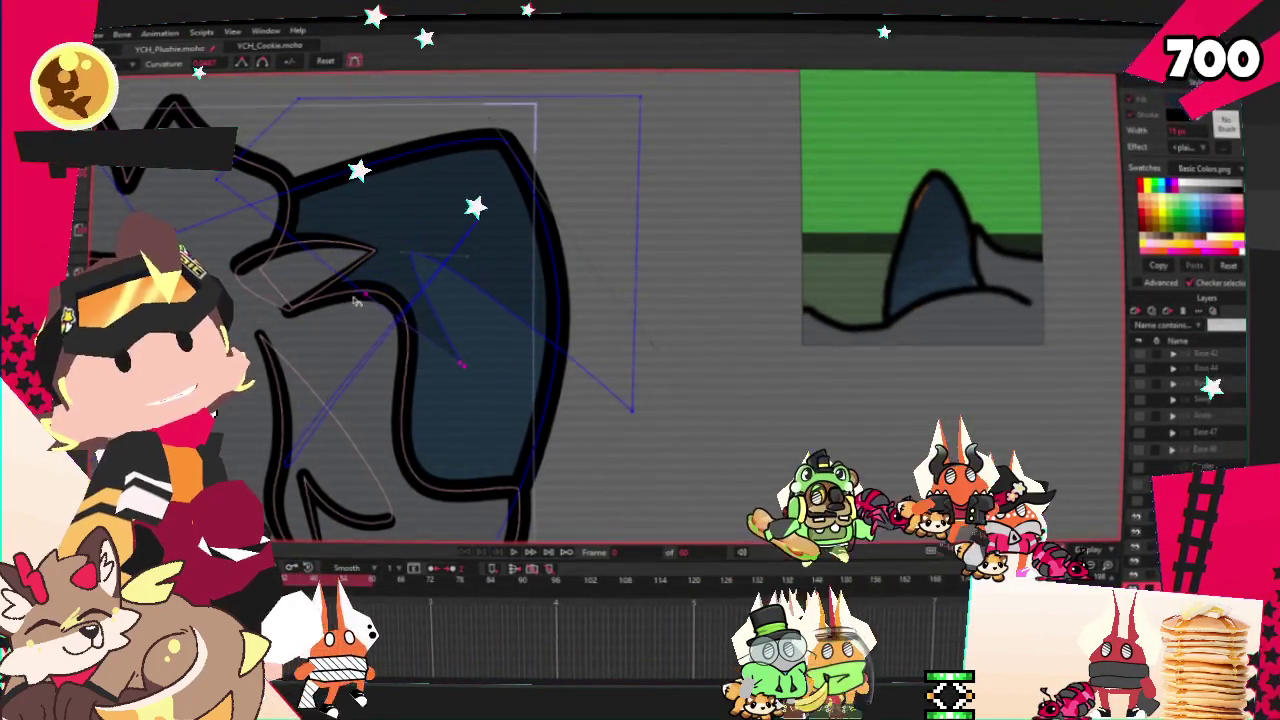
scroll(350, 260, down, 5)
key(m)
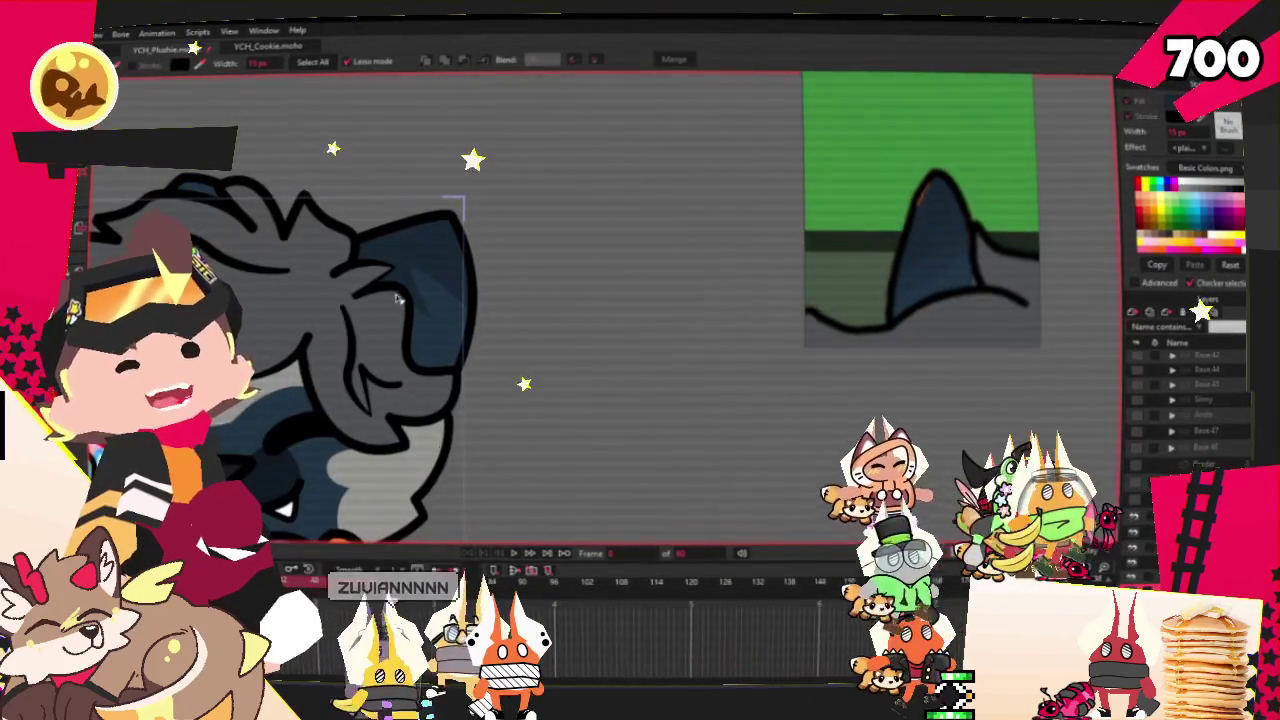
- Select the ear bone and bind the dark ear's points to it
key(b)
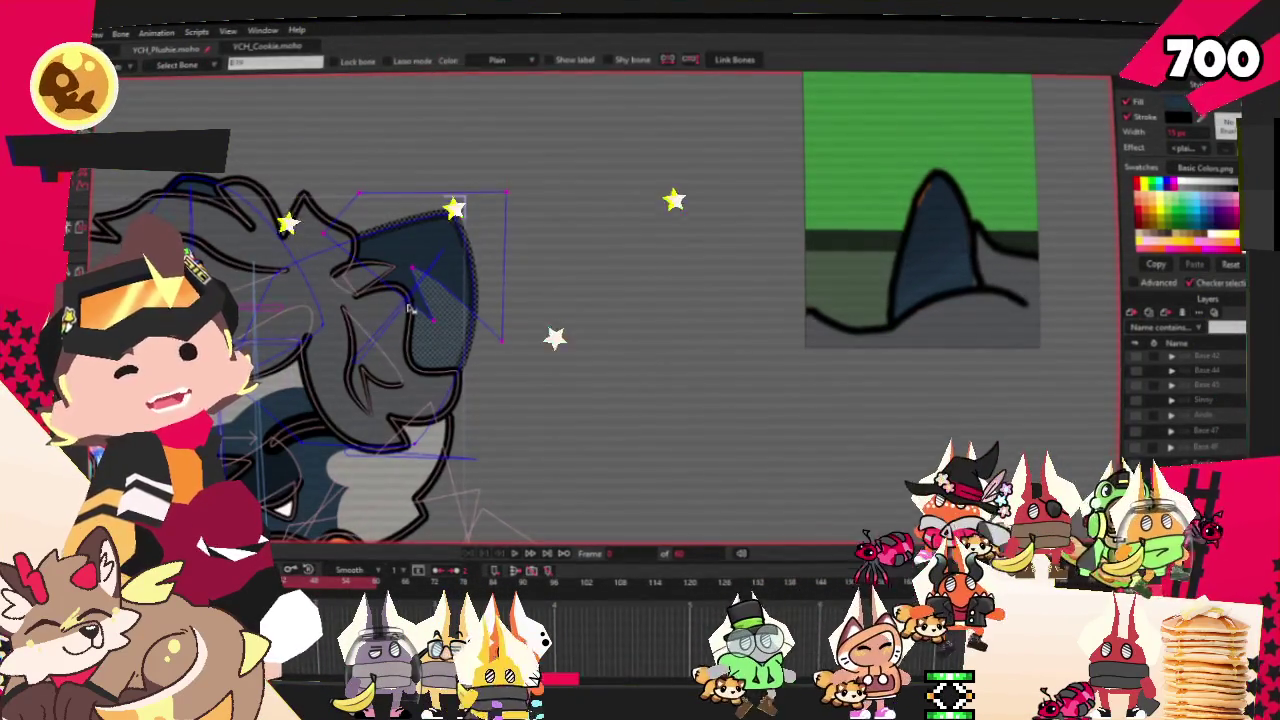
key(g)
key(i)
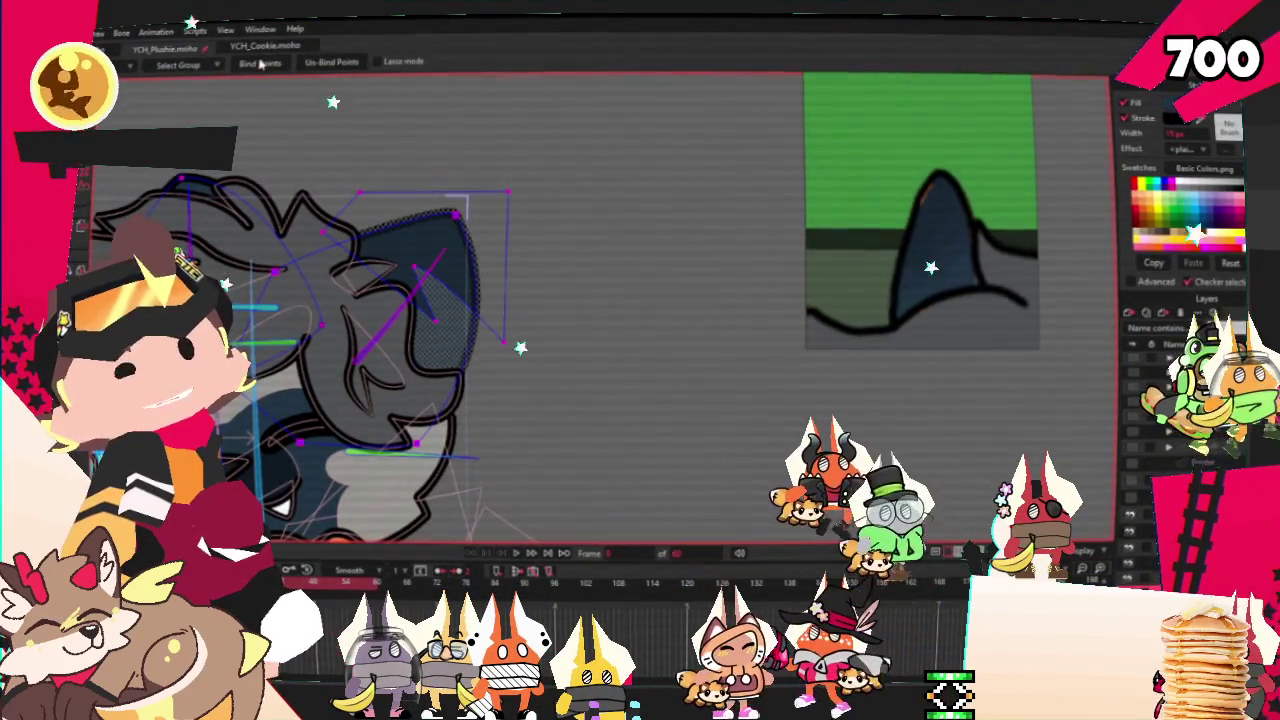
key(t)
scroll(352, 203, up, 2)
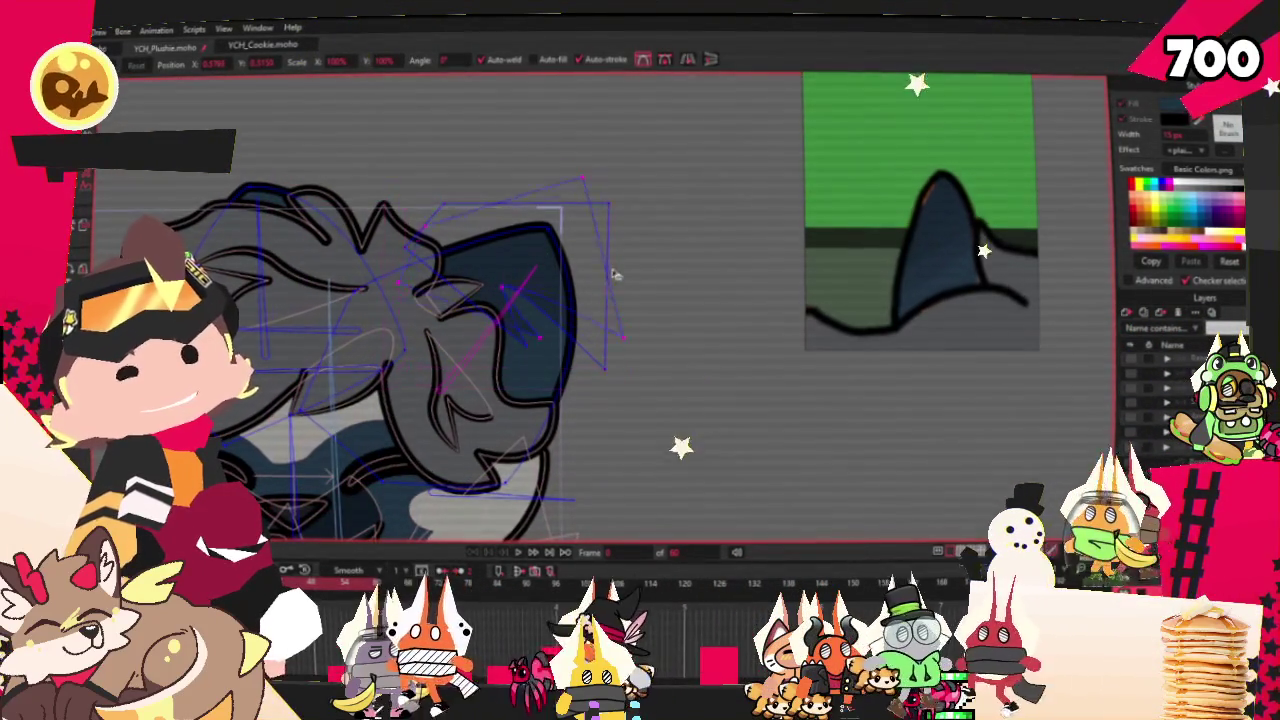
scroll(349, 202, up, 1)
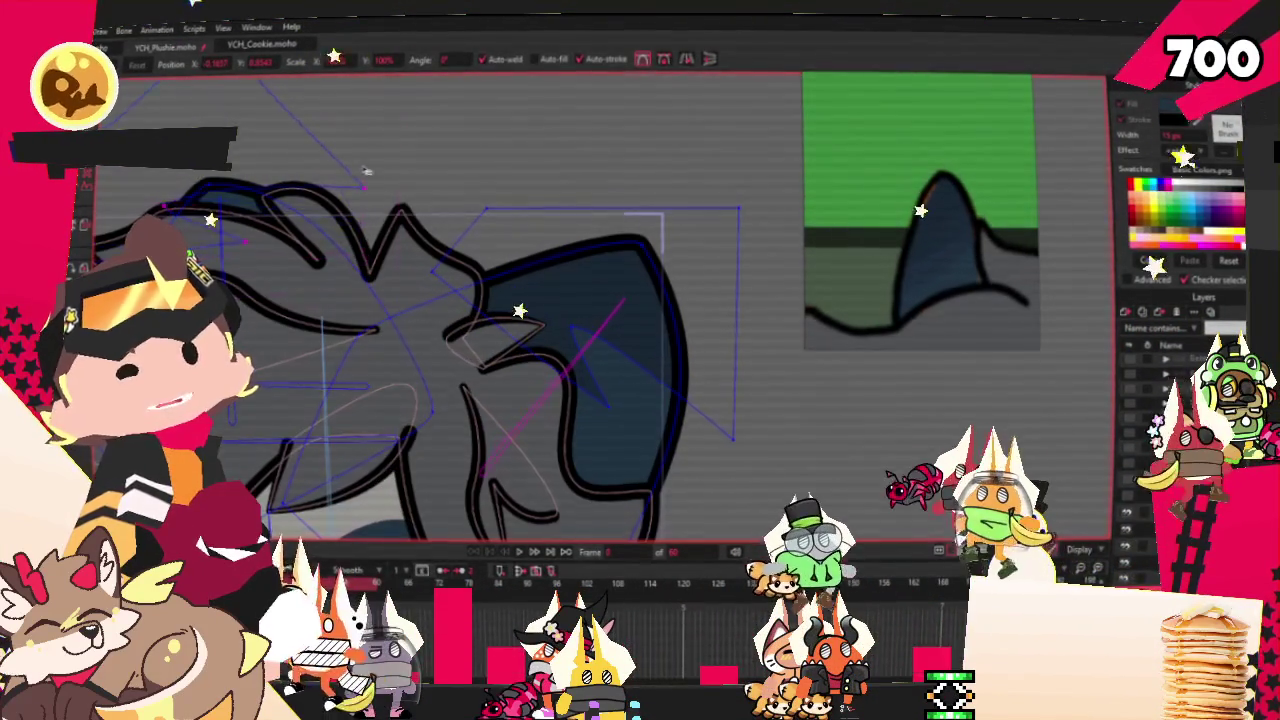
- Test the ear binding by moving points, then play the animation
key(z)
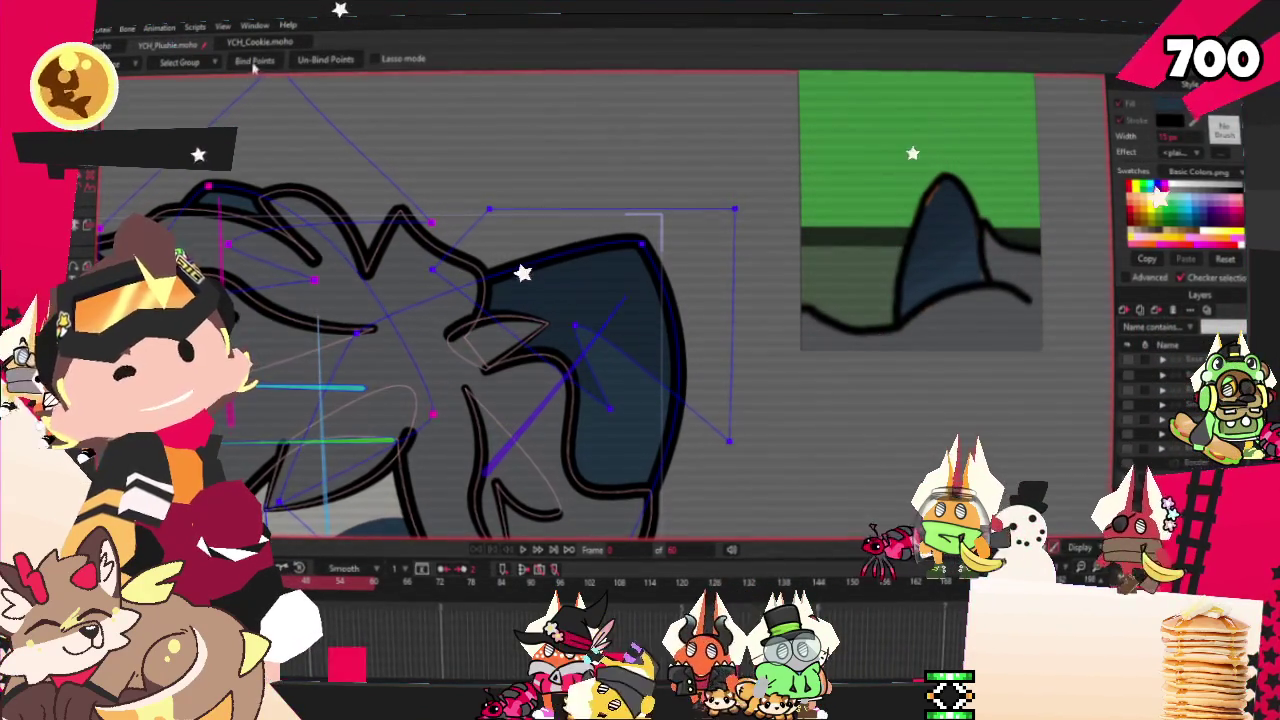
key(t)
scroll(322, 210, up, 1)
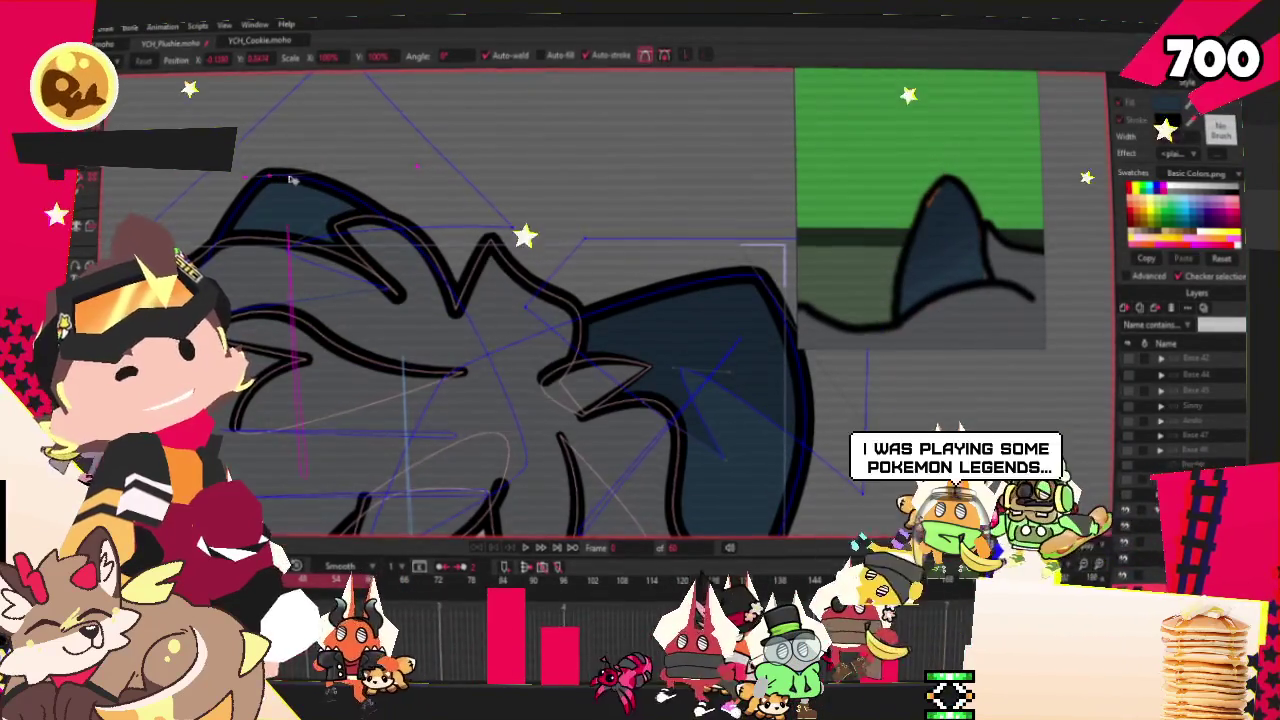
scroll(275, 179, down, 2)
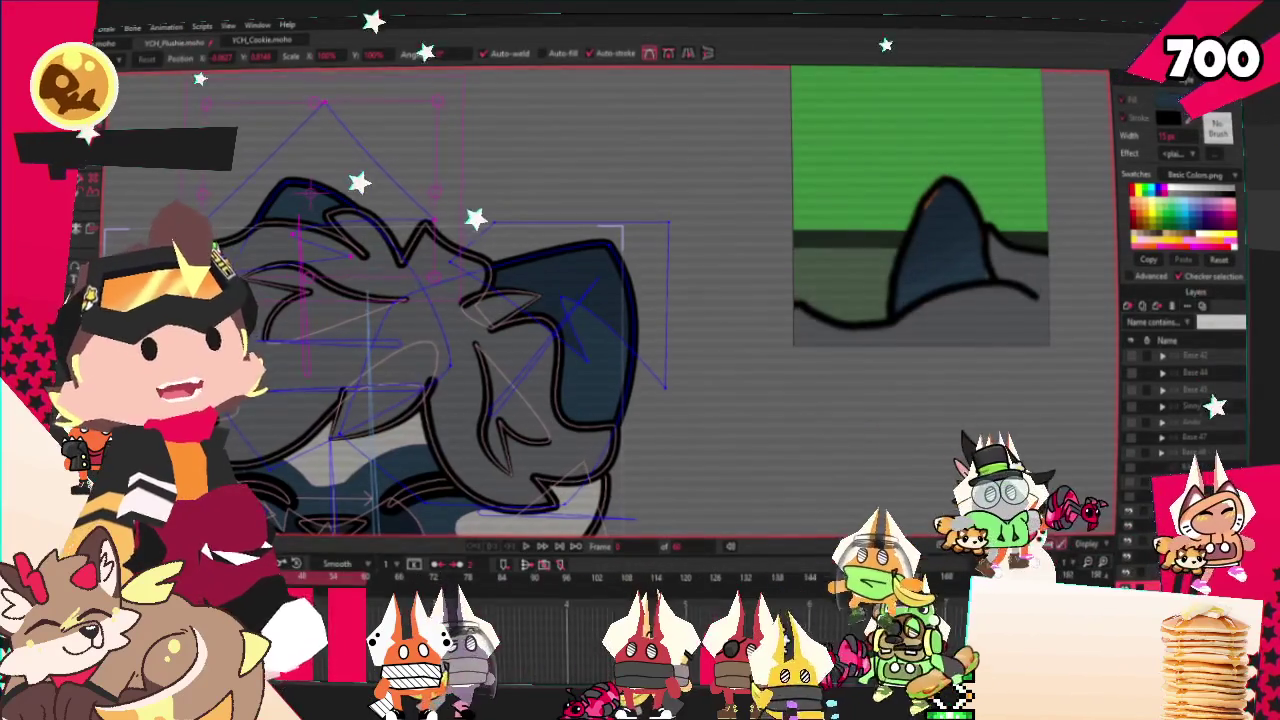
click(527, 548)
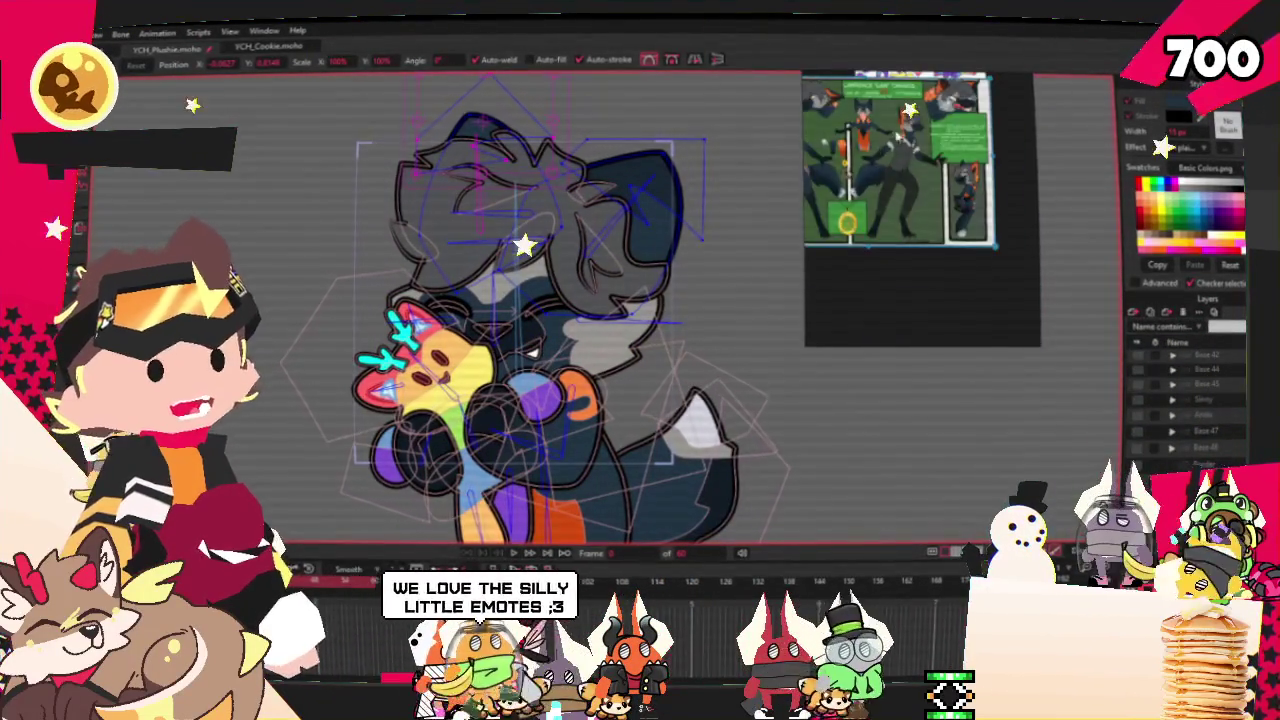
- Zoom in on the rainbow plushie and select its points to inspect its motion
scroll(527, 352, up, 2)
scroll(527, 352, up, 3)
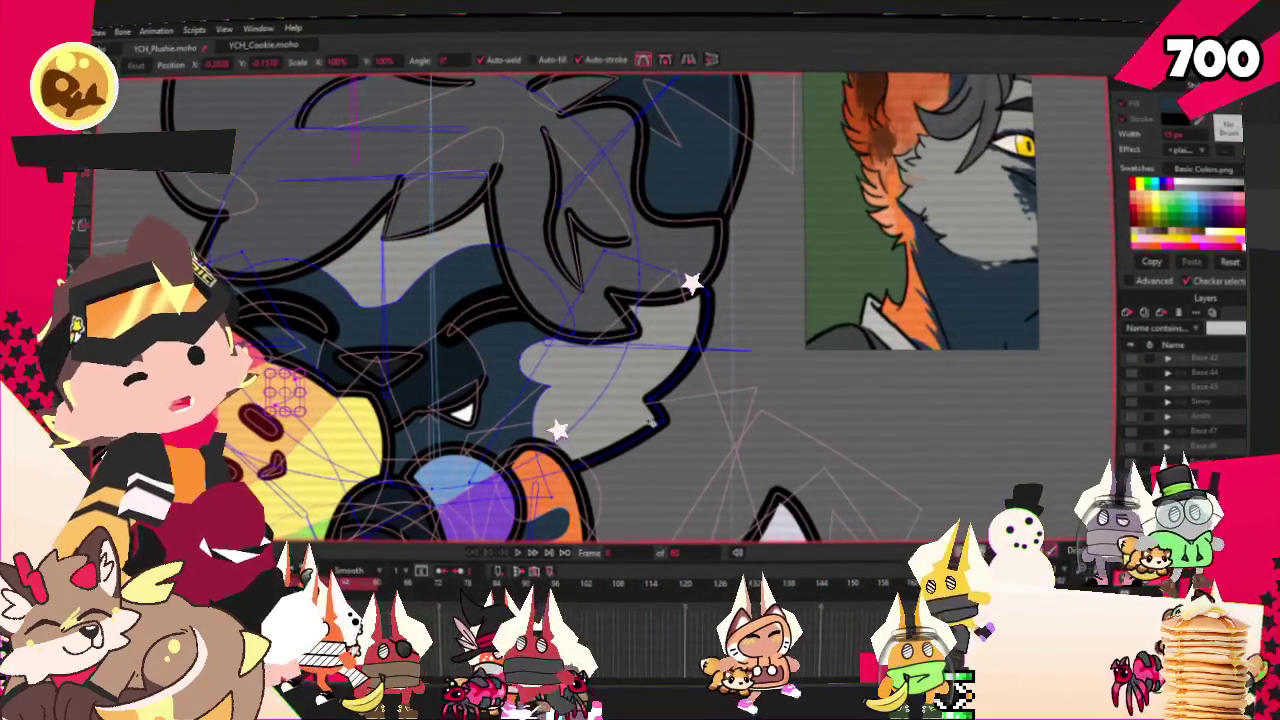
scroll(655, 425, up, 2)
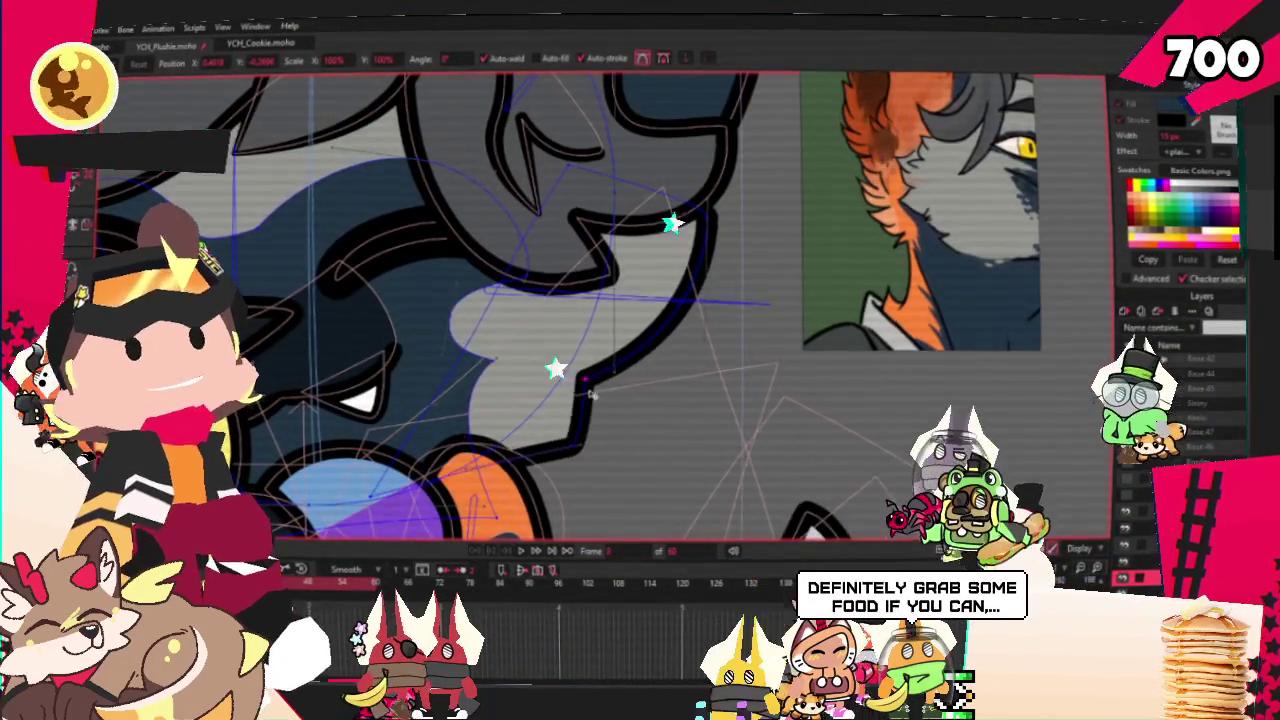
scroll(652, 220, down, 3)
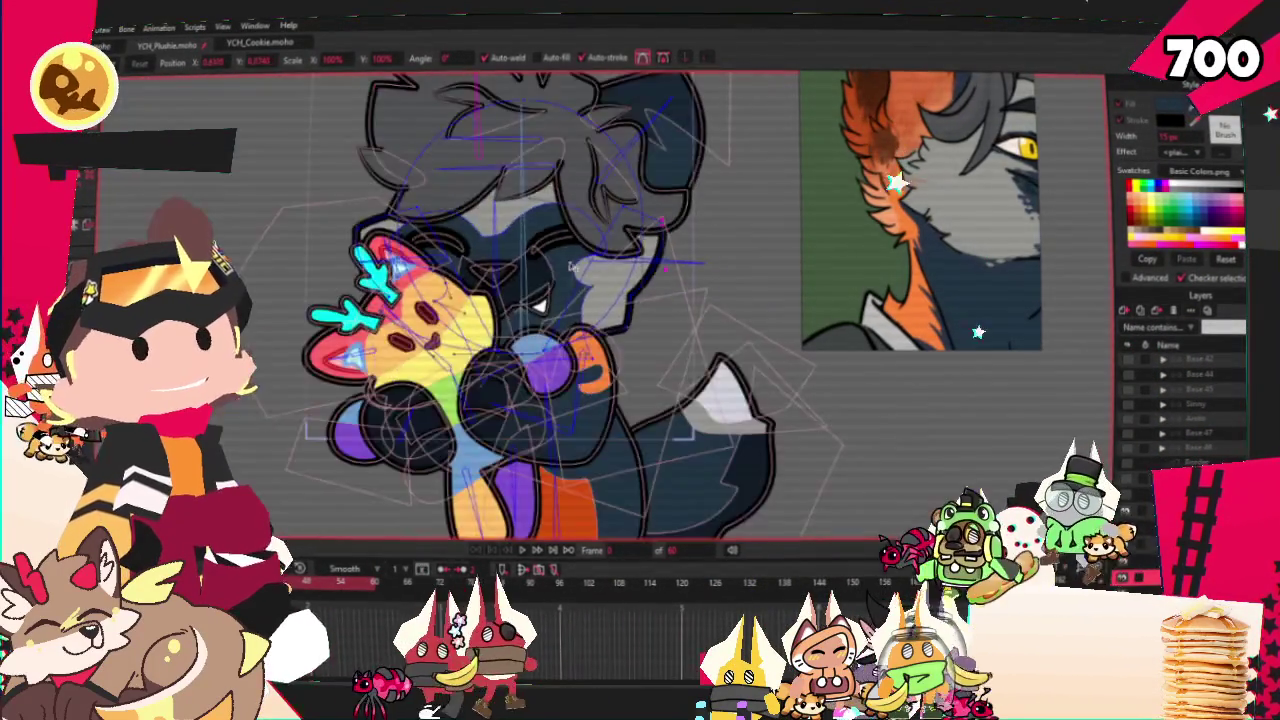
scroll(430, 290, up, 3)
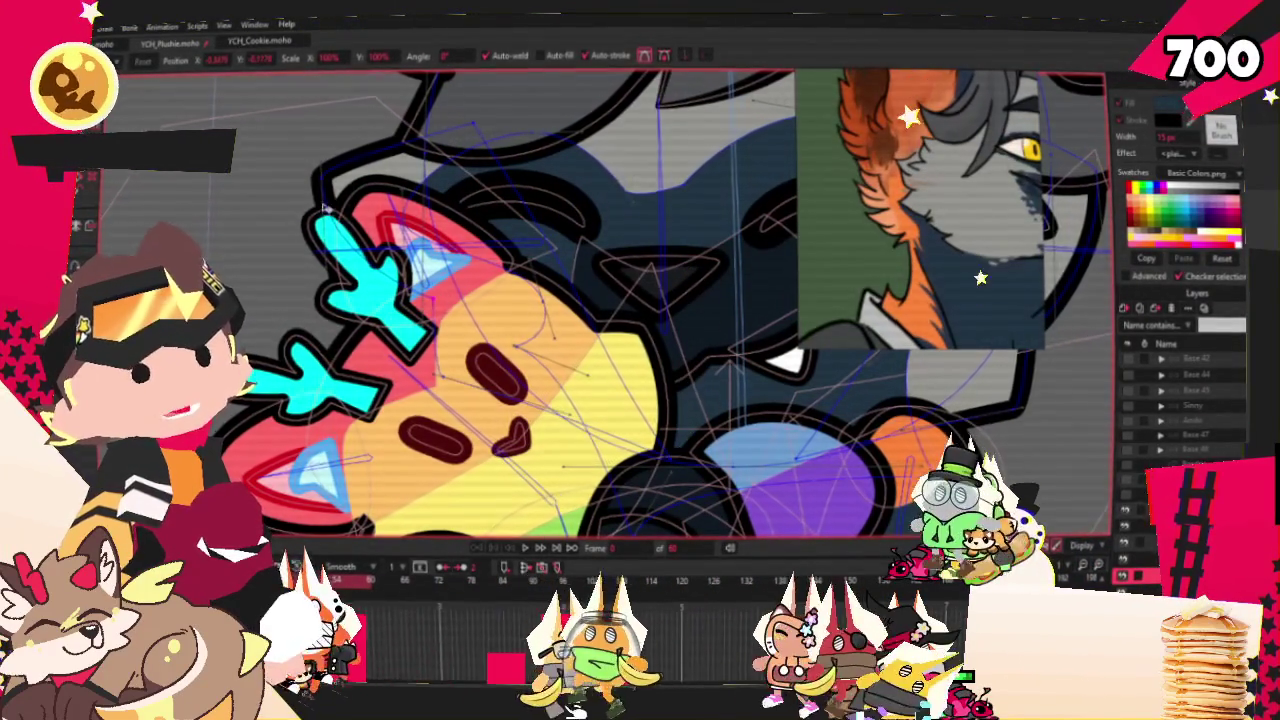
click(397, 184)
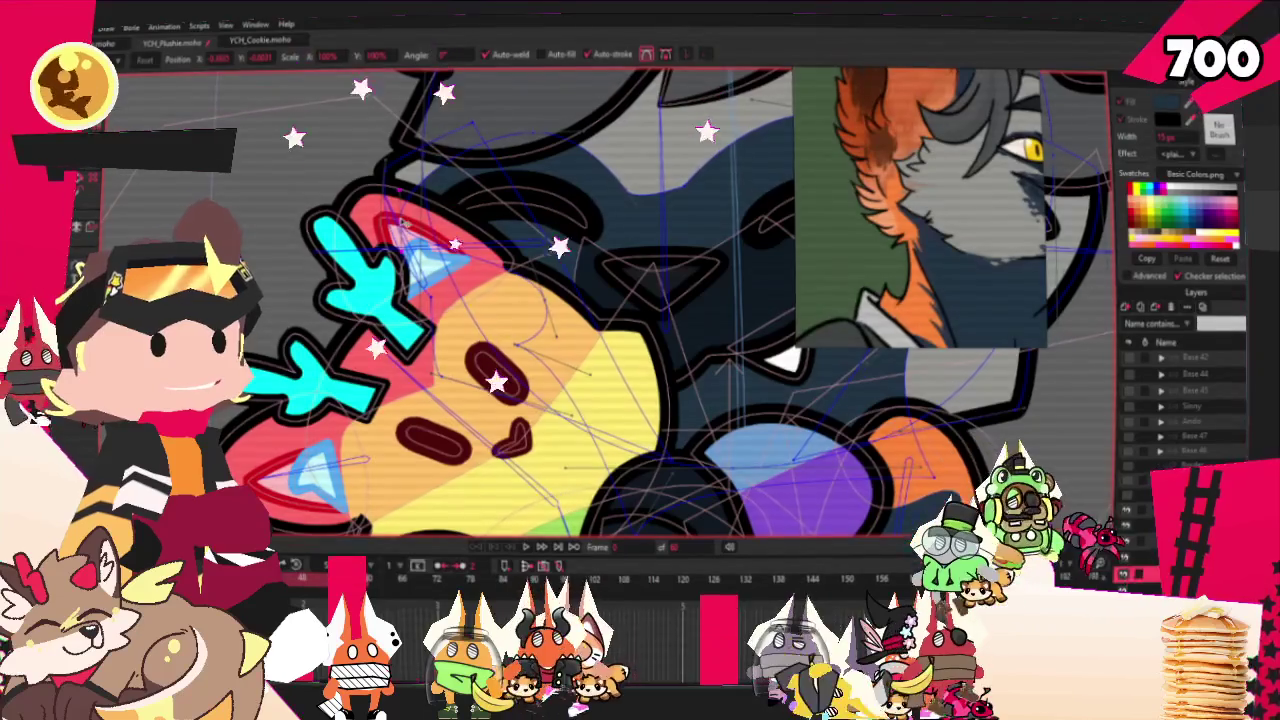
scroll(417, 206, down, 3)
scroll(417, 206, down, 3)
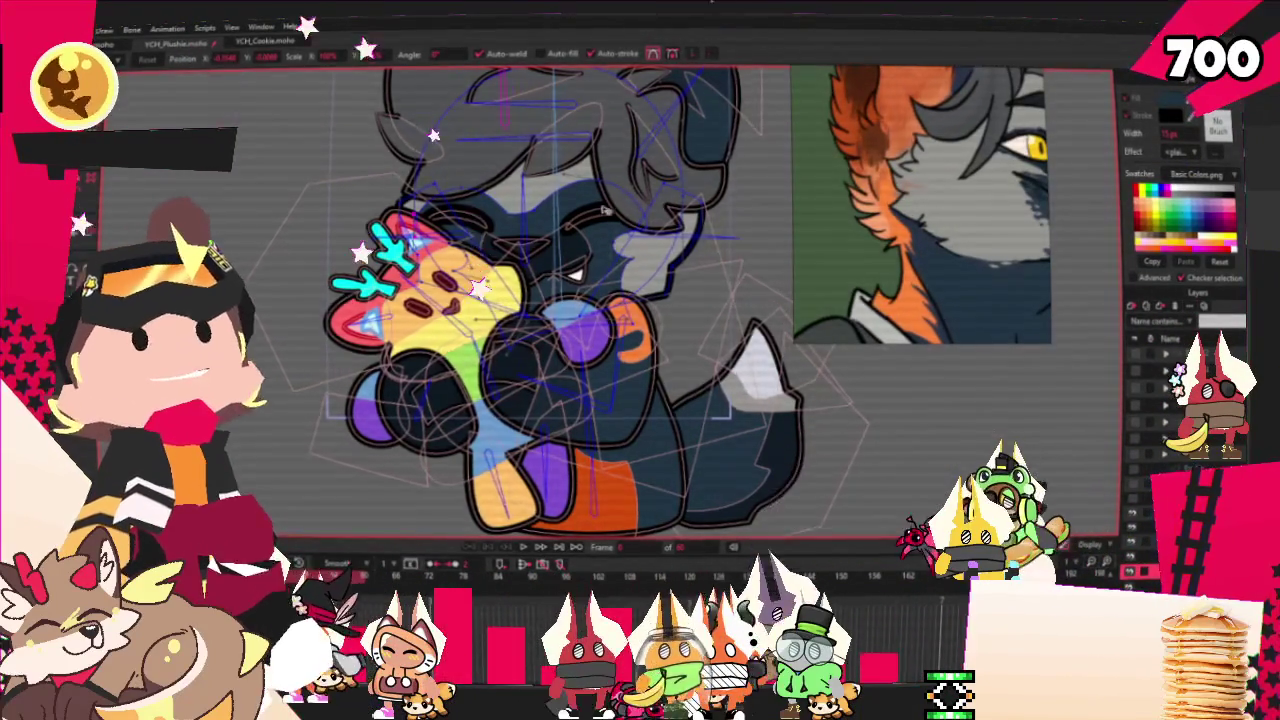
- Zoom into the face, select the whole brow curve, and replay the animation
scroll(530, 150, up, 3)
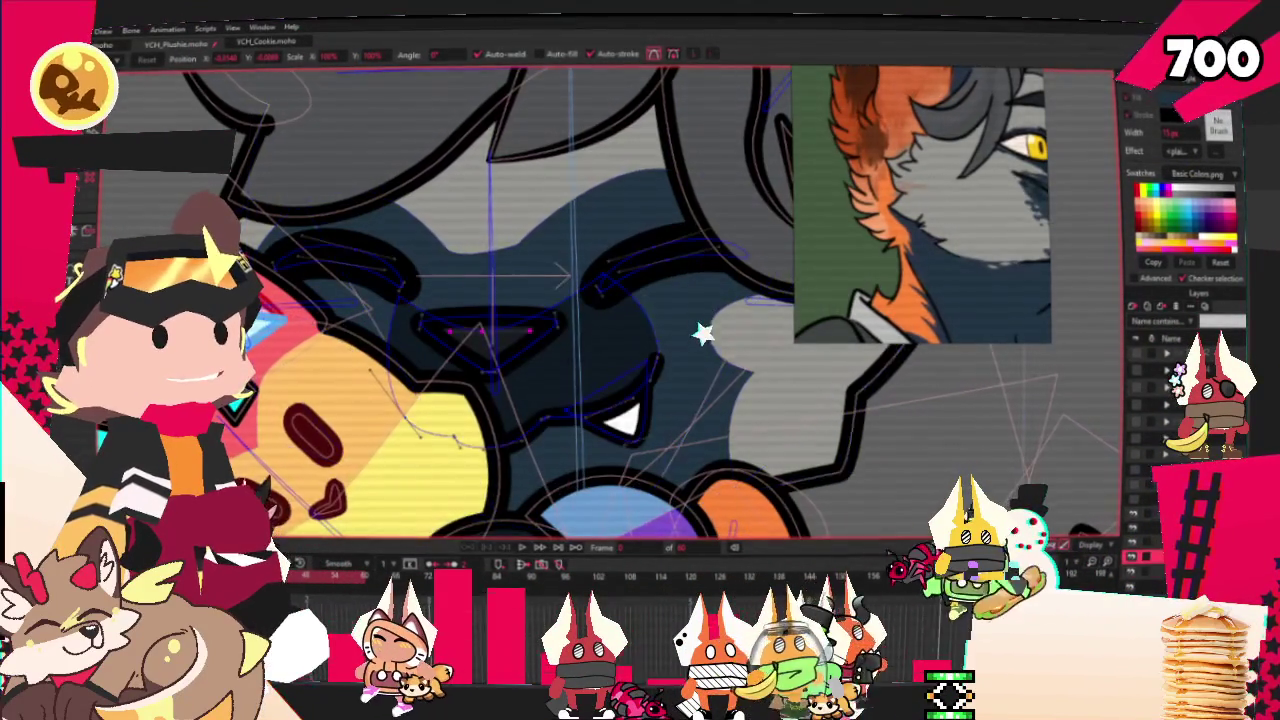
scroll(545, 273, up, 2)
scroll(545, 273, up, 2)
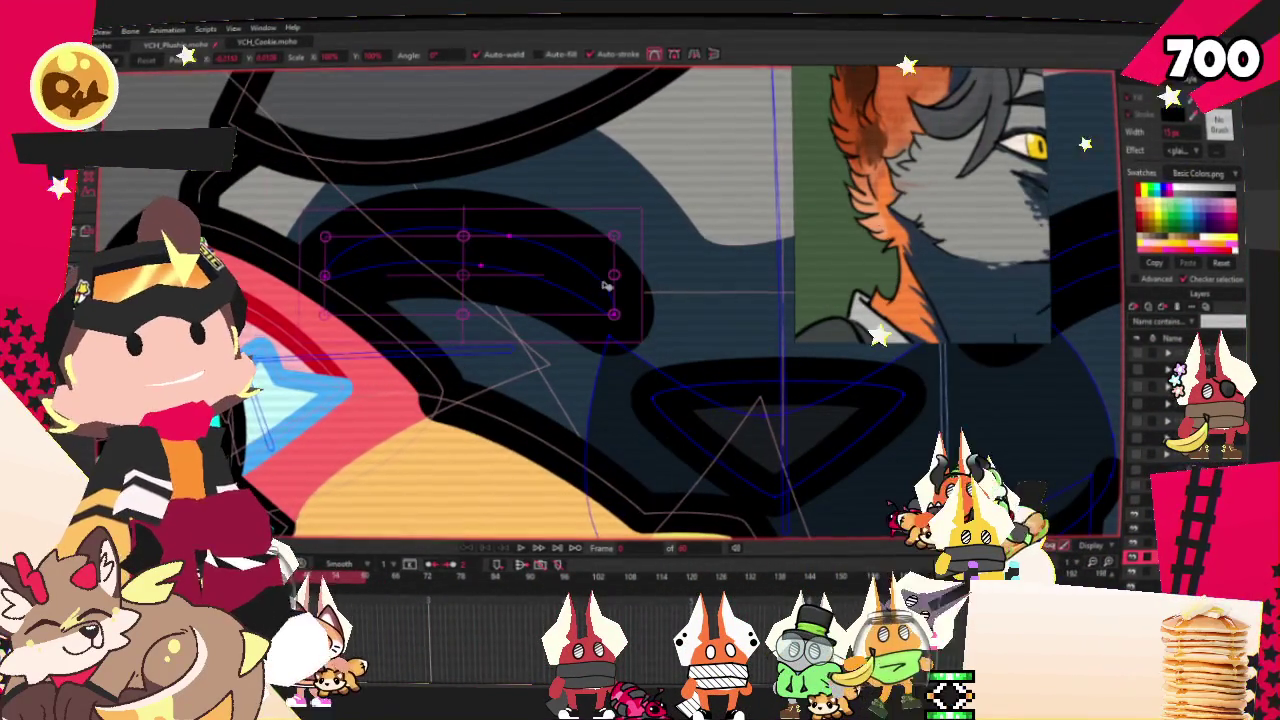
double_click(630, 307)
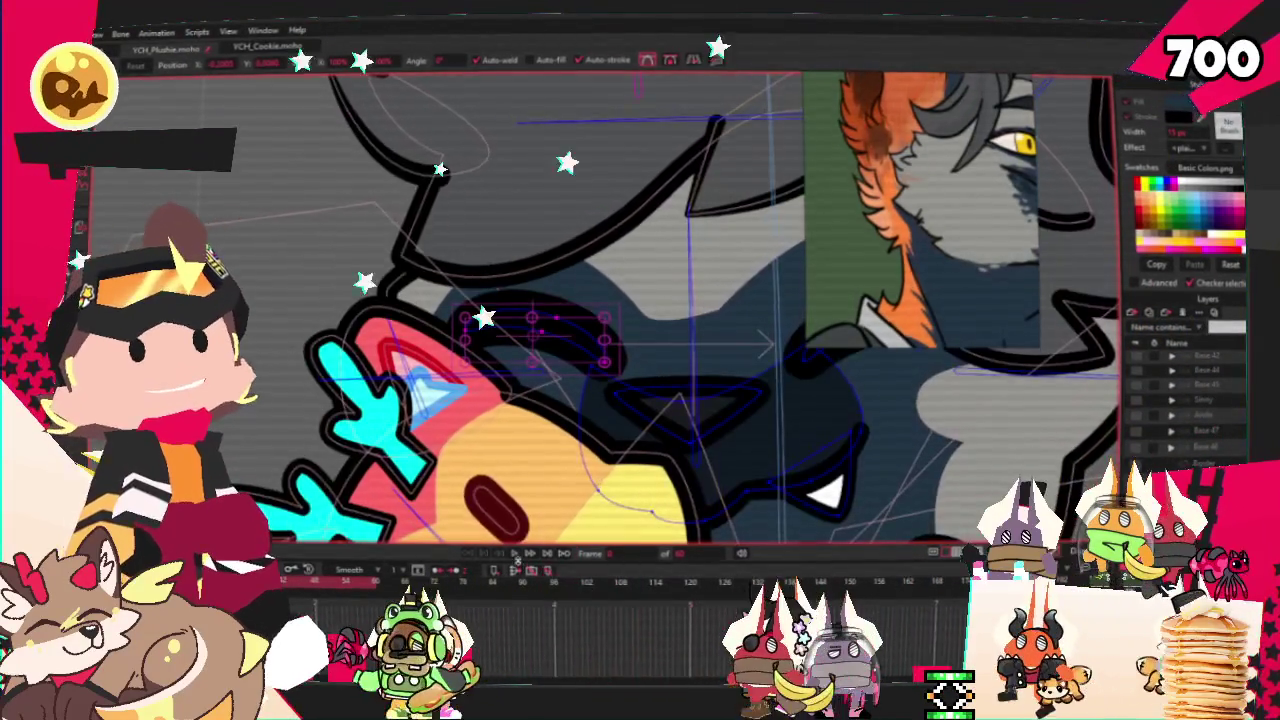
click(517, 565)
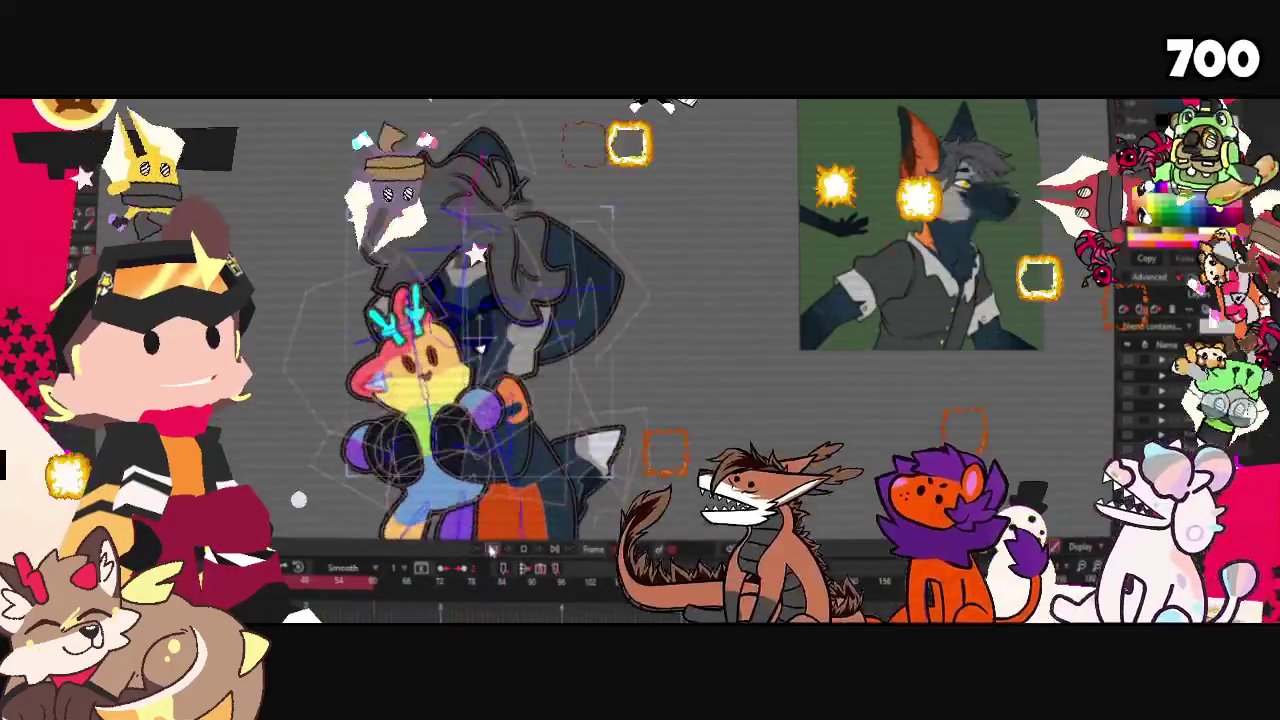
scroll(500, 460, up, 3)
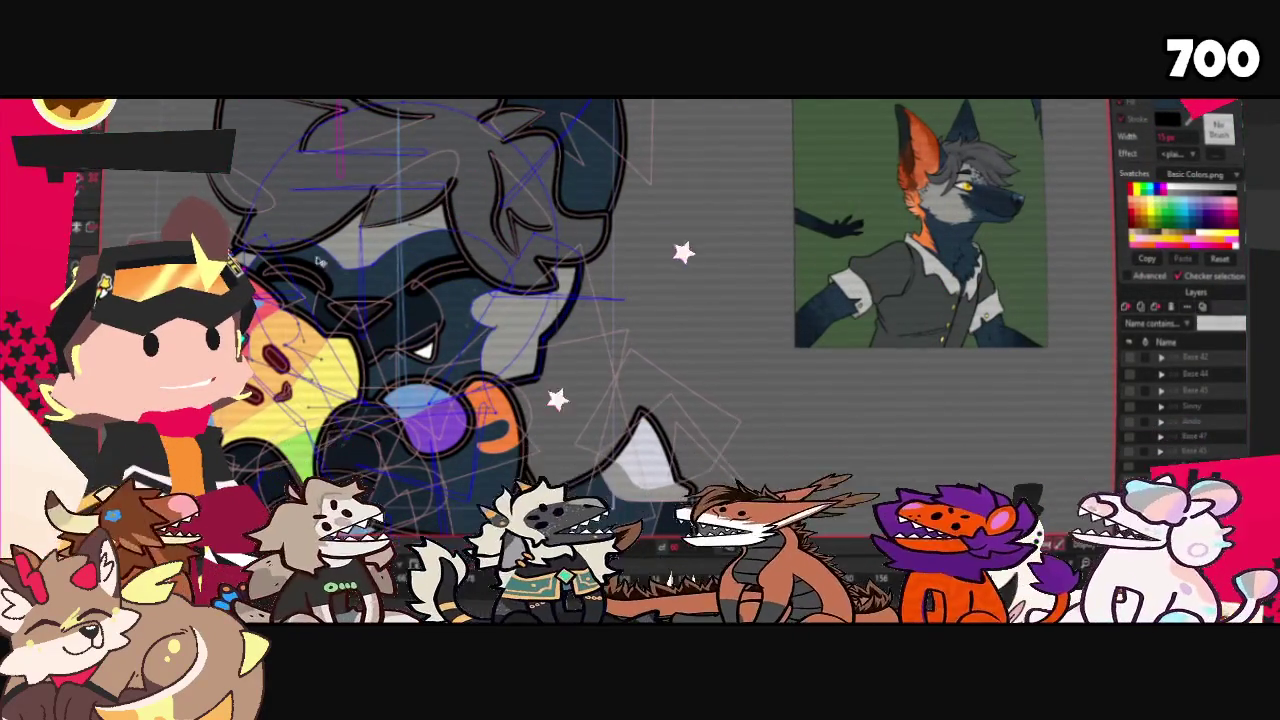
scroll(450, 300, up, 2)
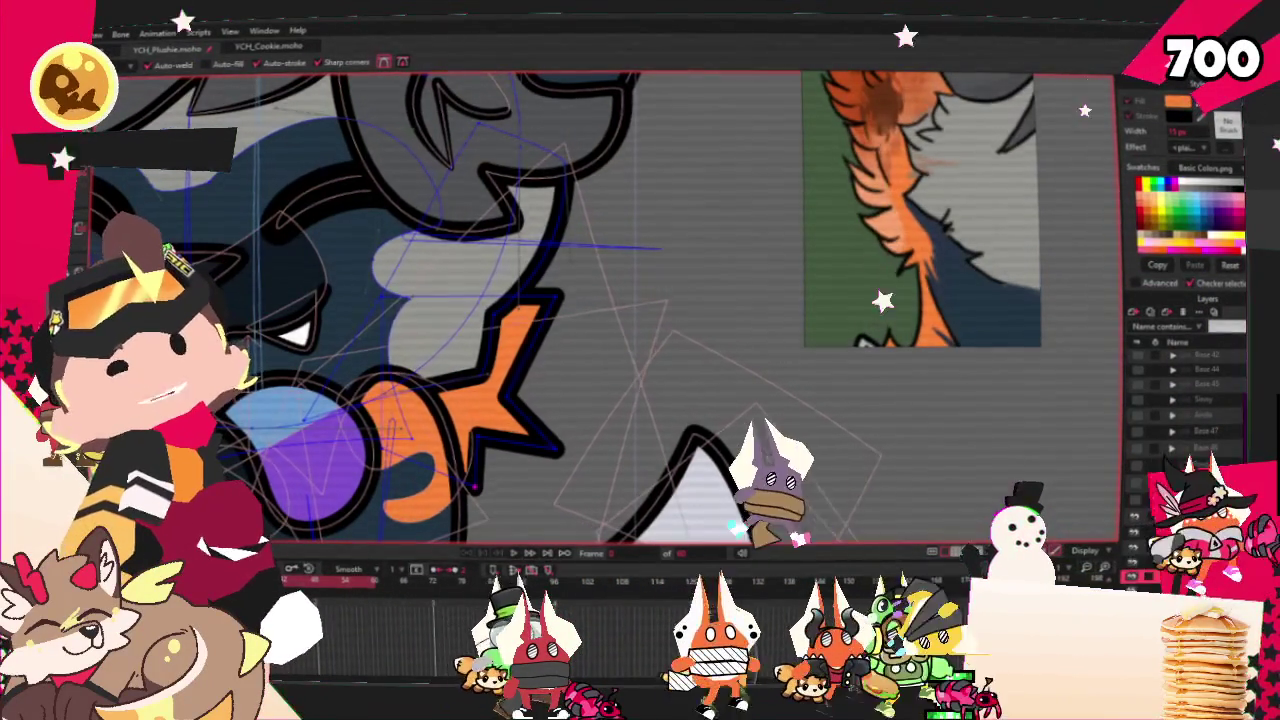
- Push the orange paw marking's lower lobe further outward
key(t)
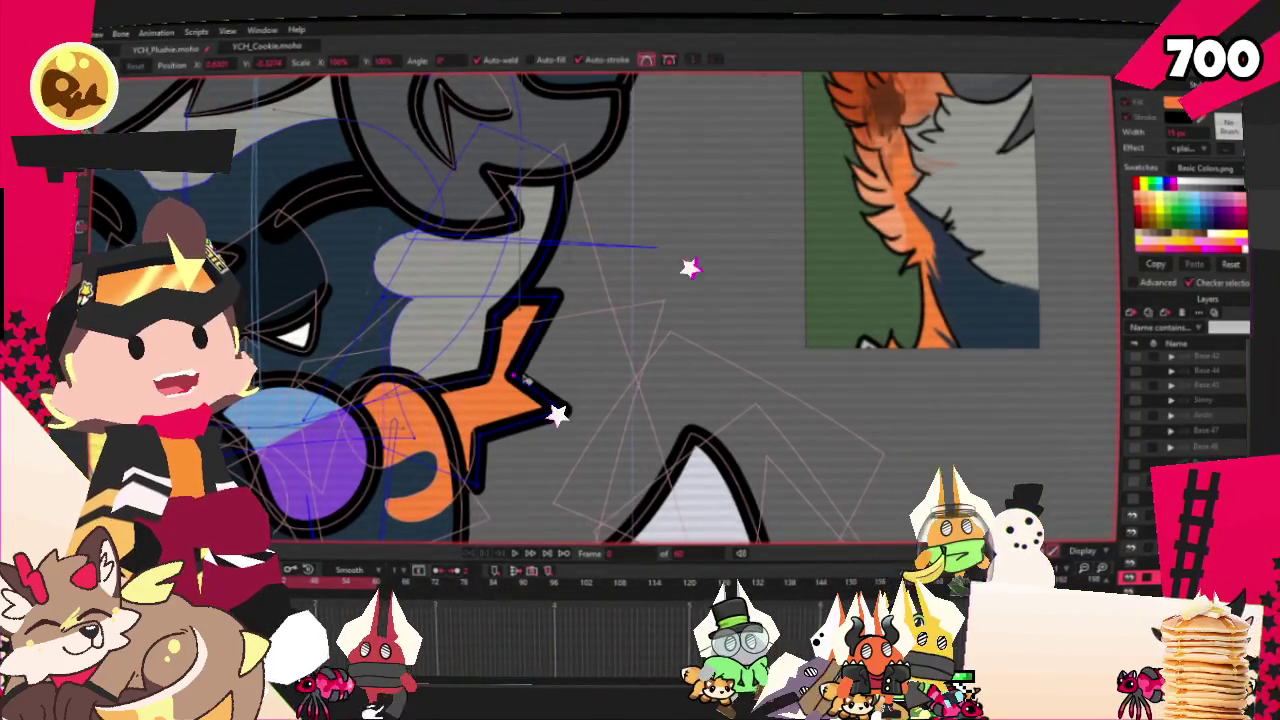
scroll(585, 405, up, 2)
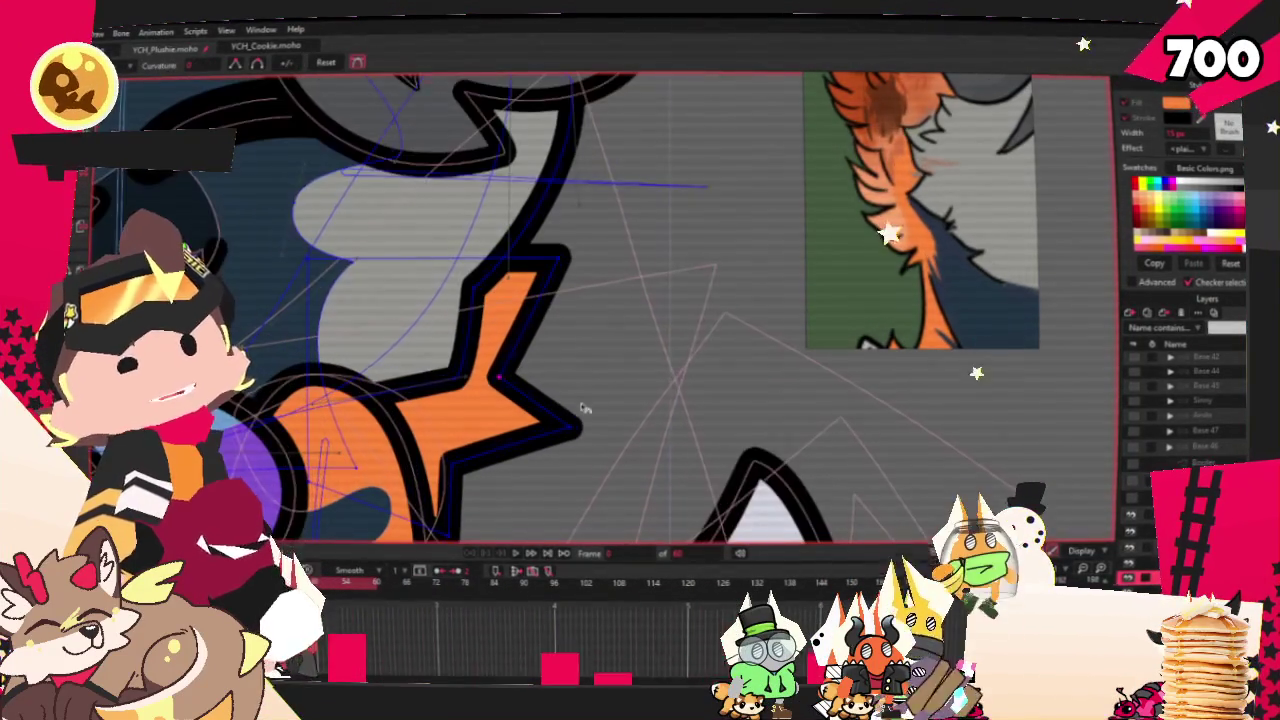
scroll(537, 510, down, 1)
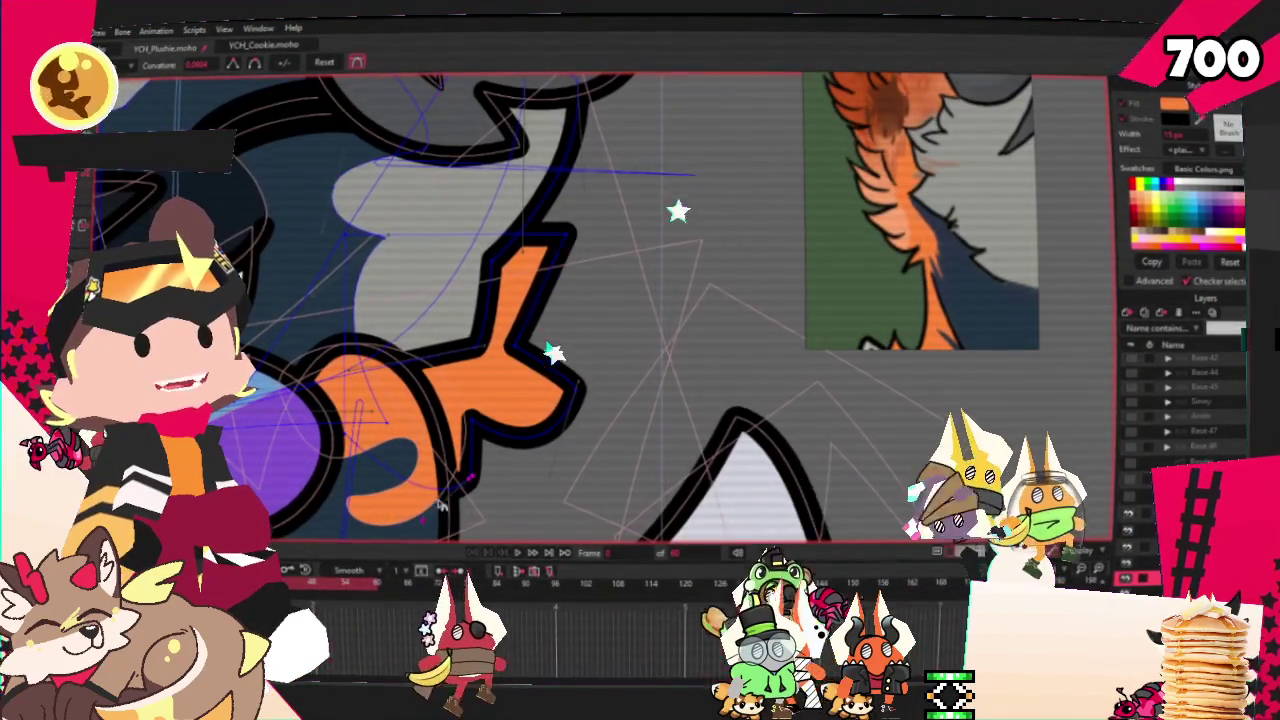
scroll(499, 412, down, 1)
scroll(575, 321, up, 1)
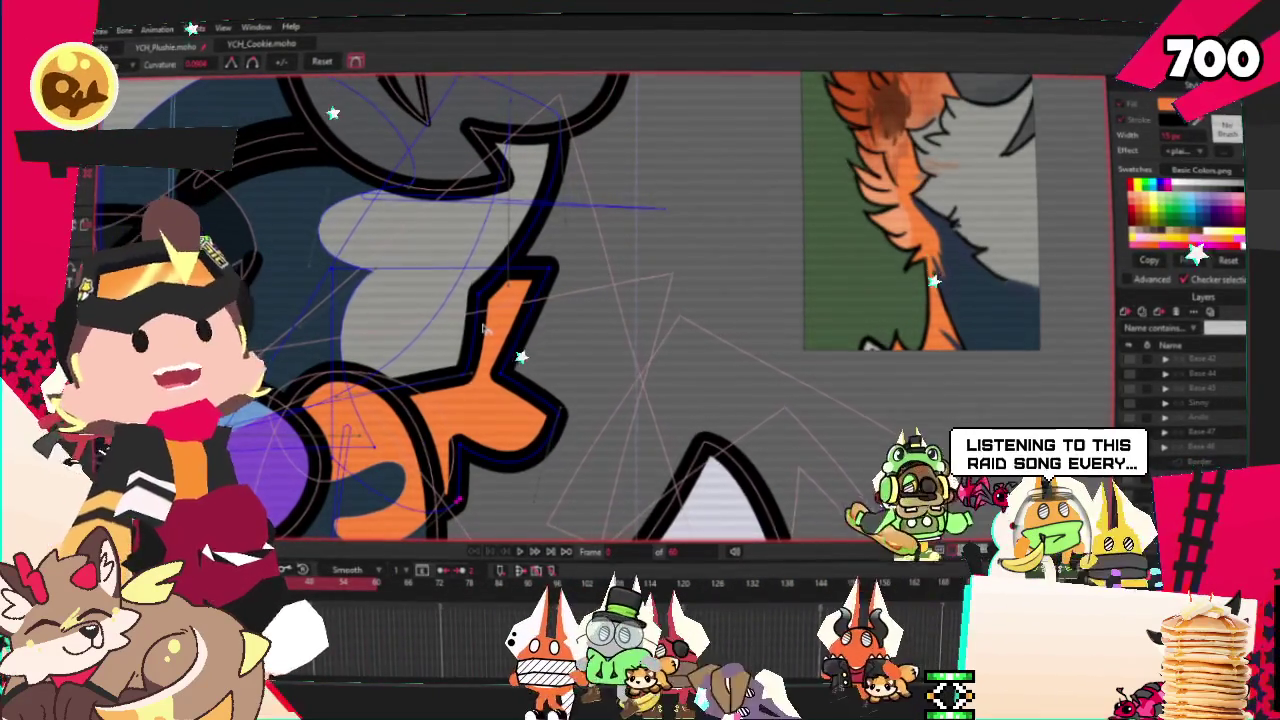
key(t)
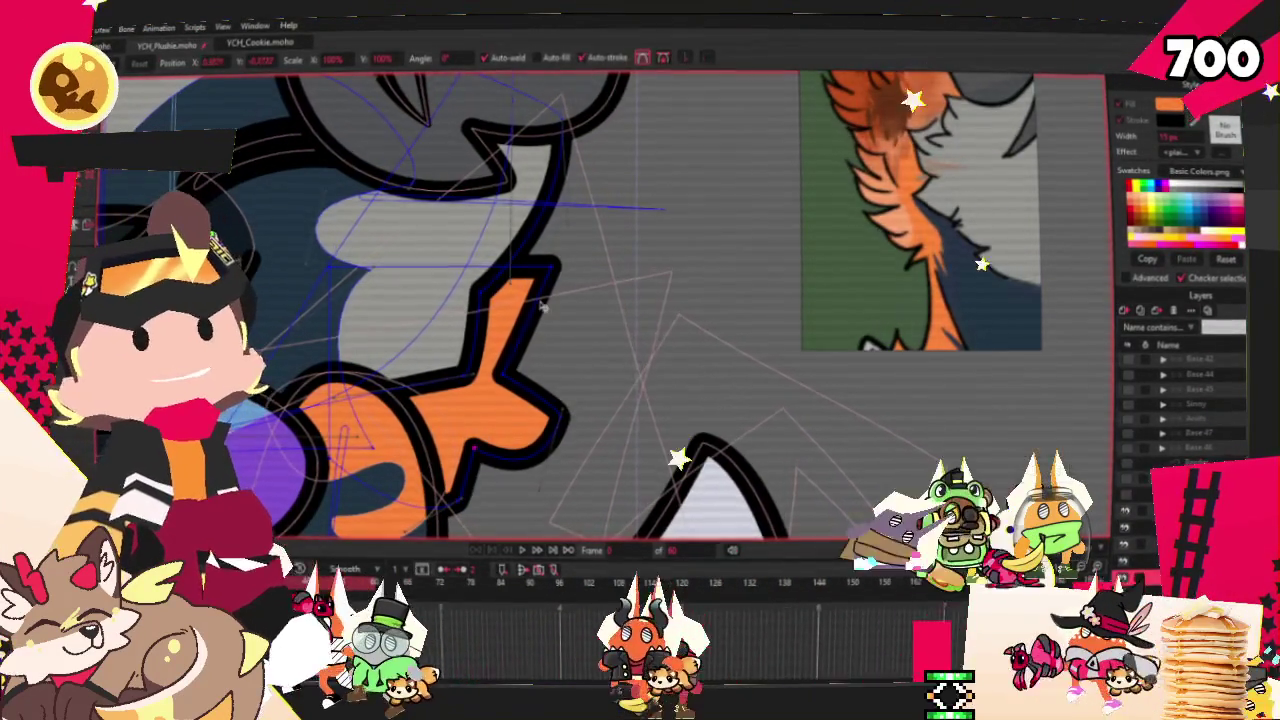
scroll(473, 457, down, 2)
key(a)
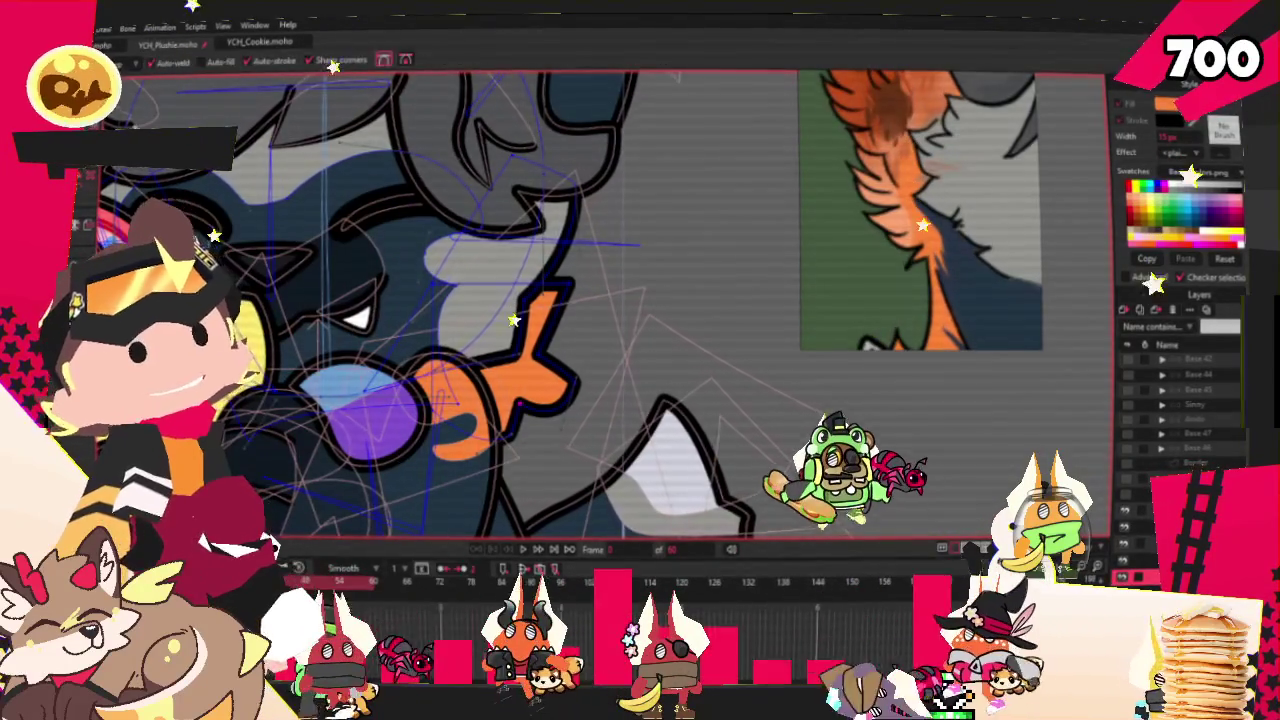
scroll(548, 295, up, 1)
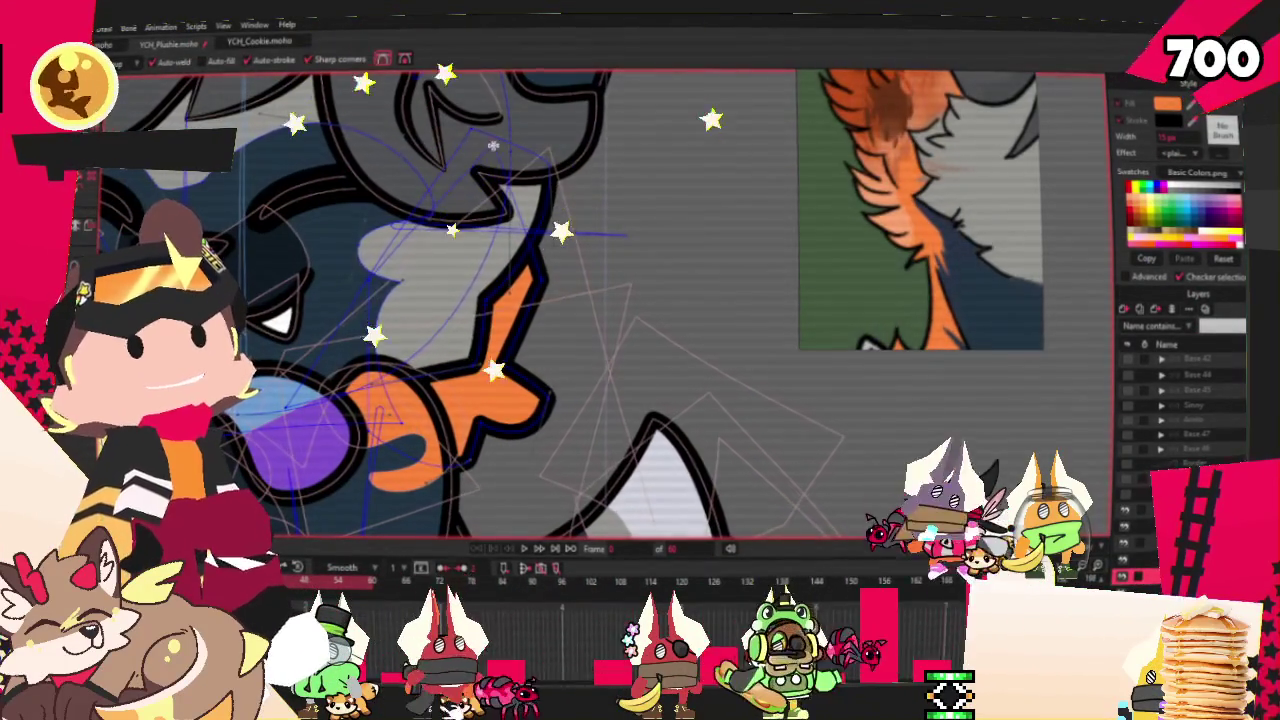
scroll(513, 320, up, 1)
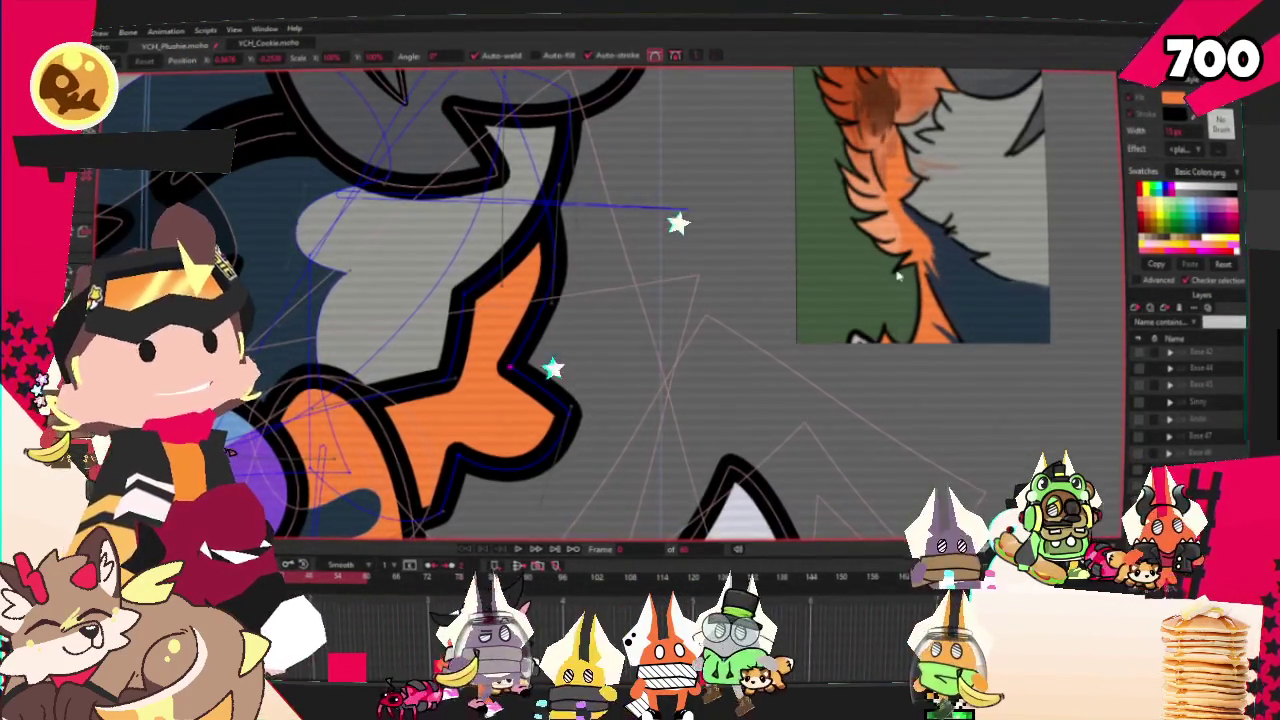
scroll(706, 248, up, 2)
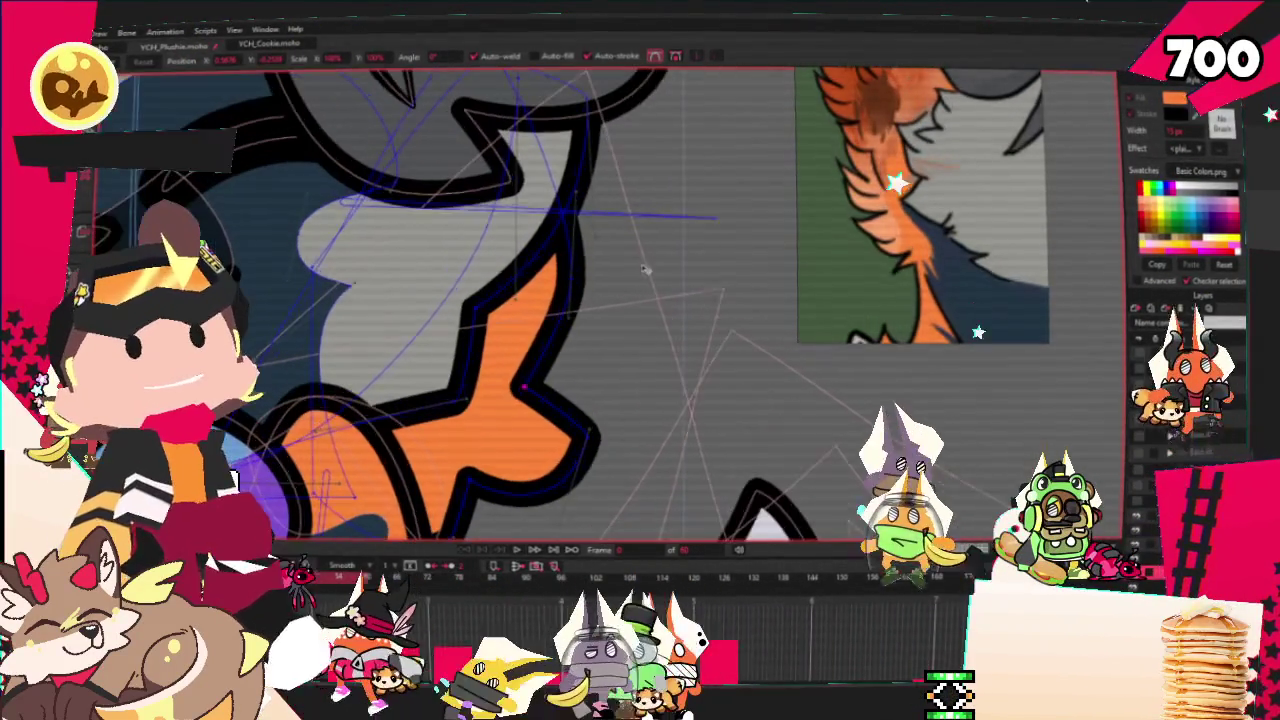
drag(524, 384, 518, 360)
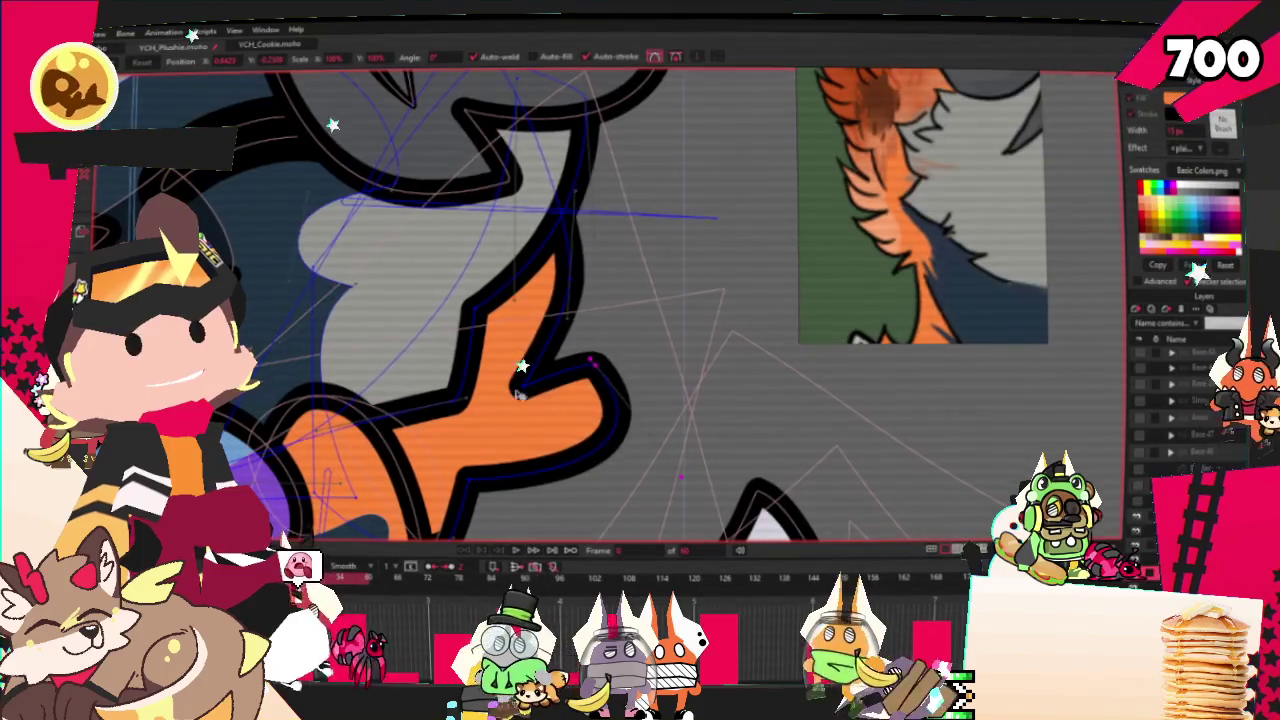
- Narrow the orange shape's upper tip and play the animation to preview the pose
scroll(485, 445, down, 2)
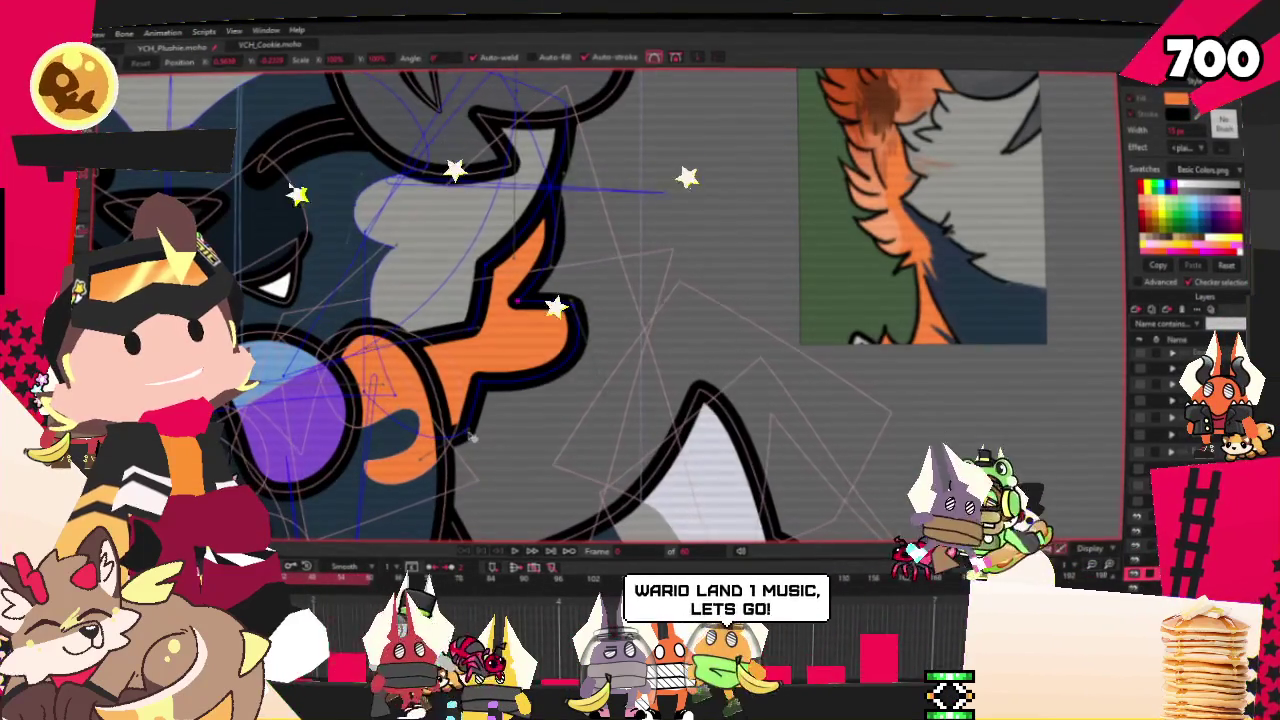
scroll(476, 430, up, 2)
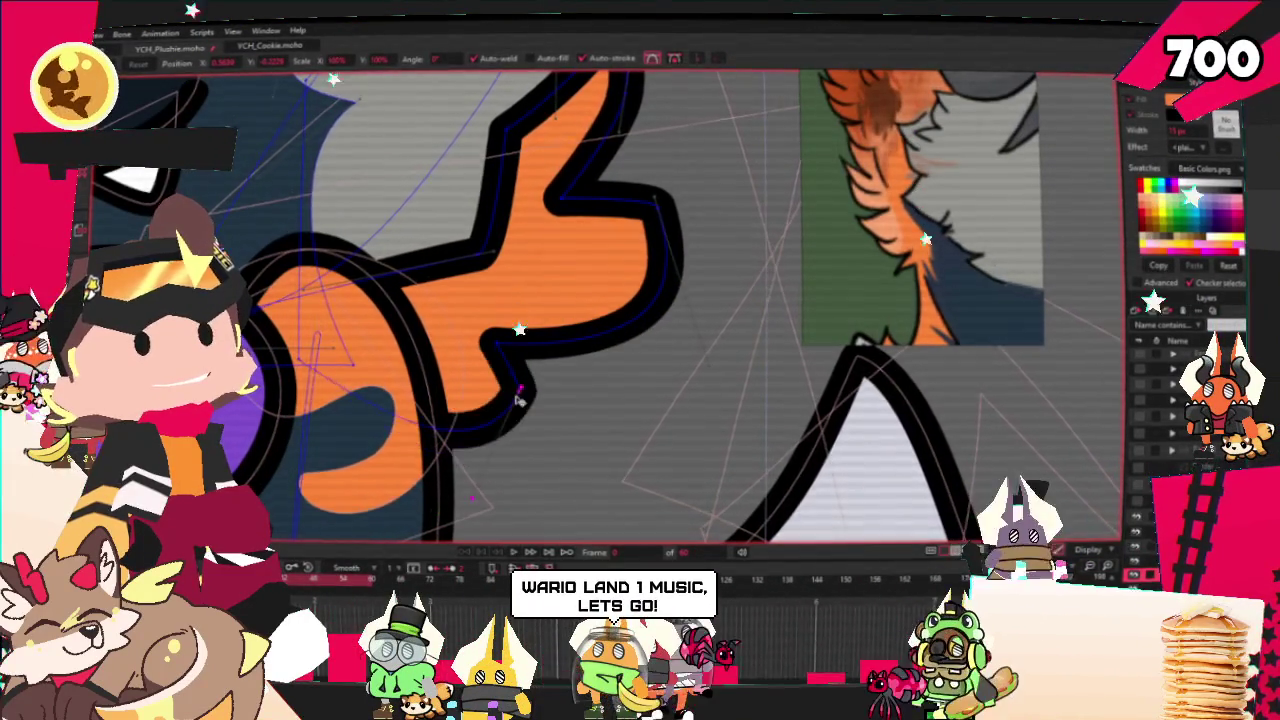
scroll(500, 380, down, 2)
scroll(538, 305, up, 2)
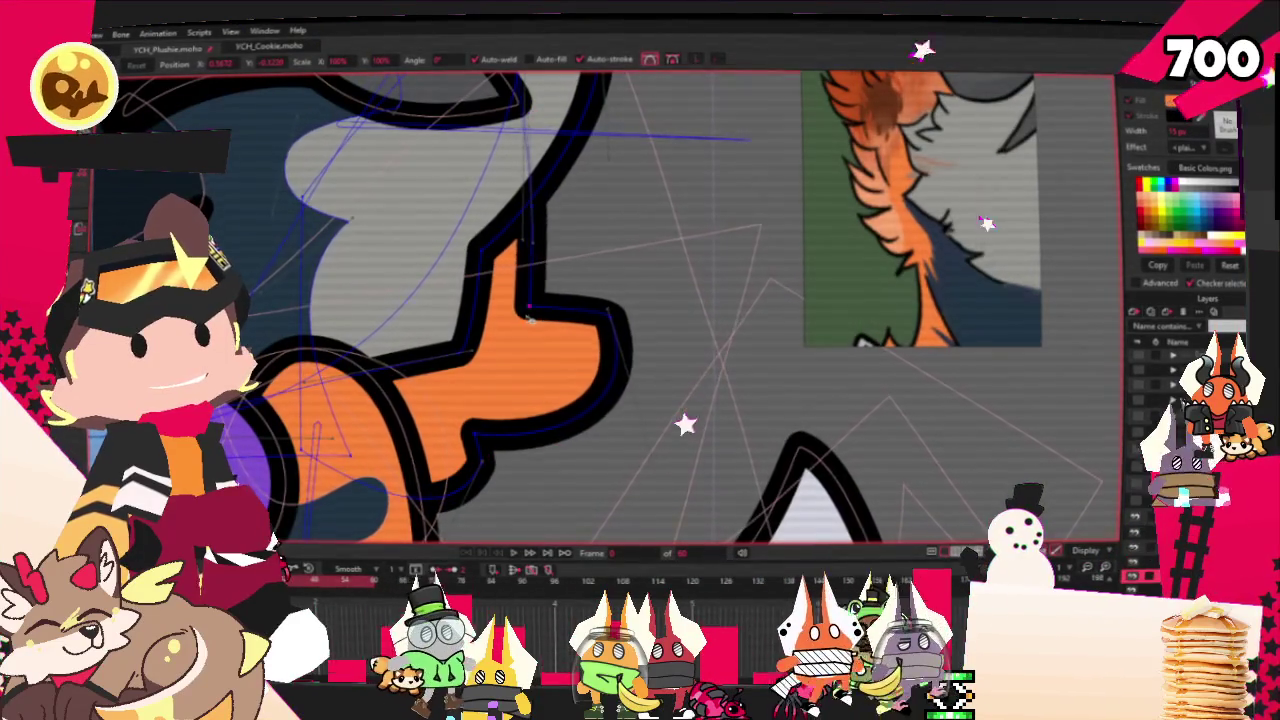
scroll(535, 269, down, 2)
scroll(541, 289, up, 2)
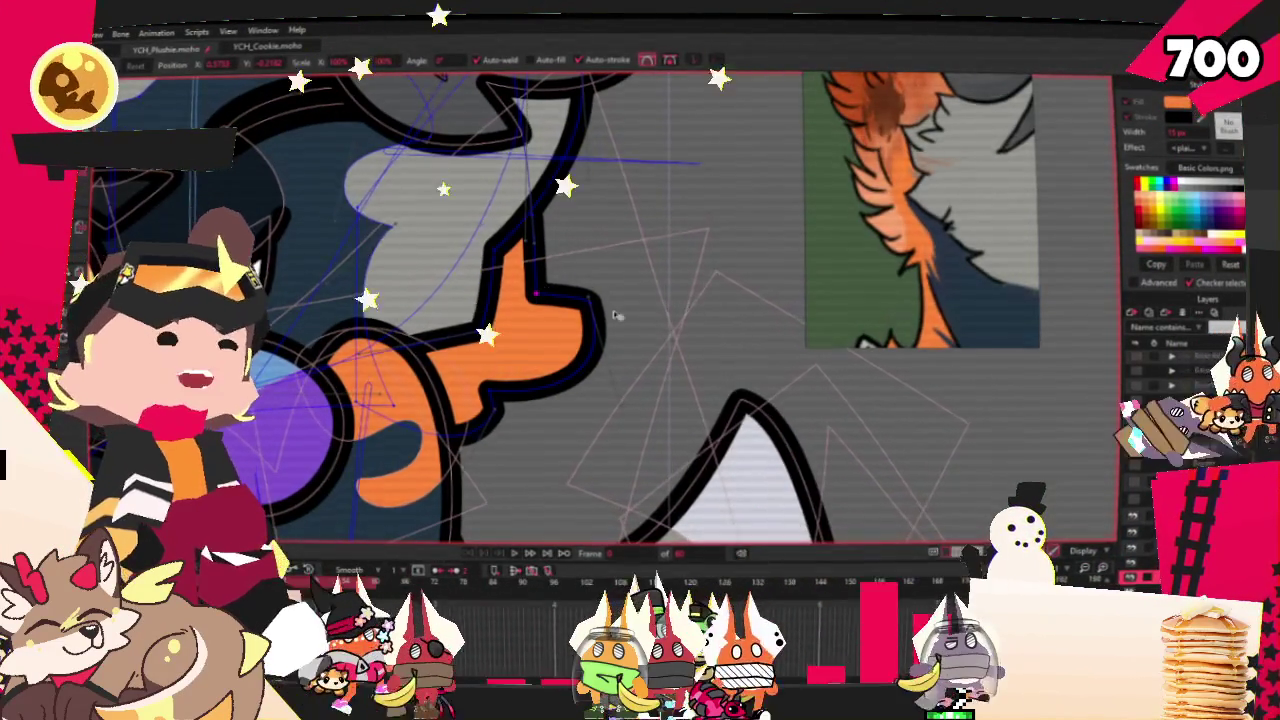
scroll(570, 340, up, 2)
key(ctrl+z)
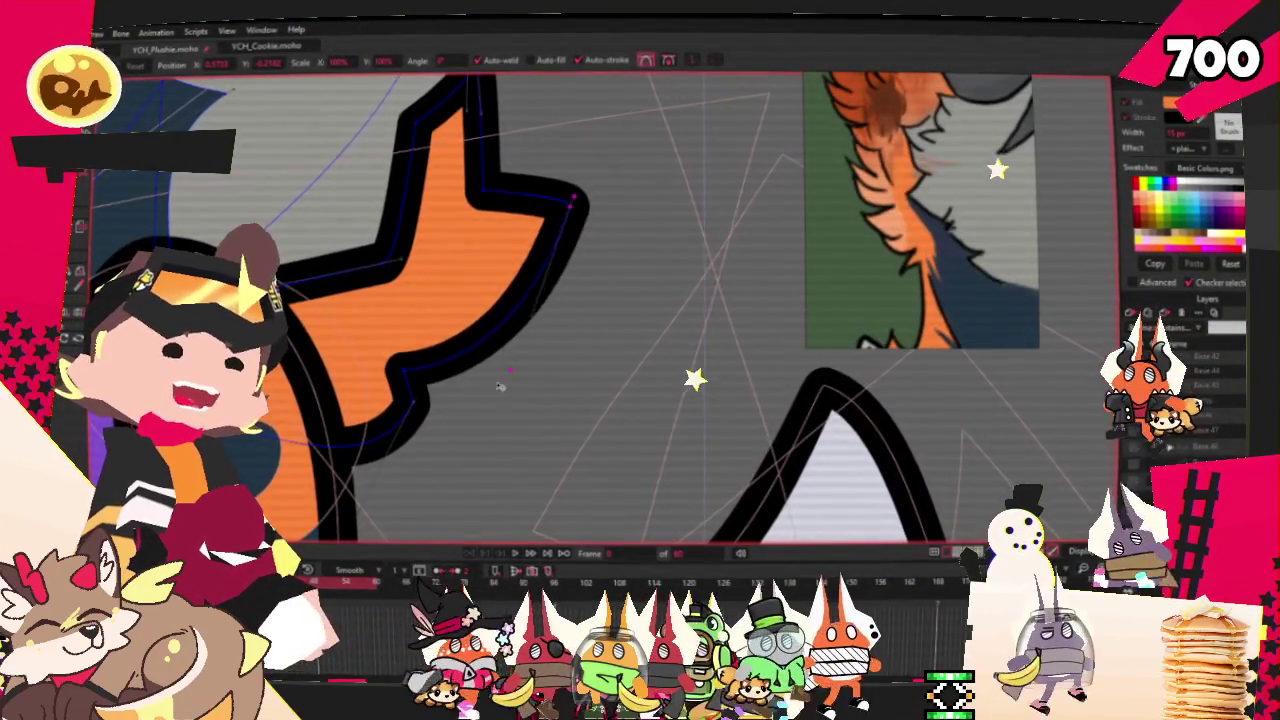
key(ctrl+z)
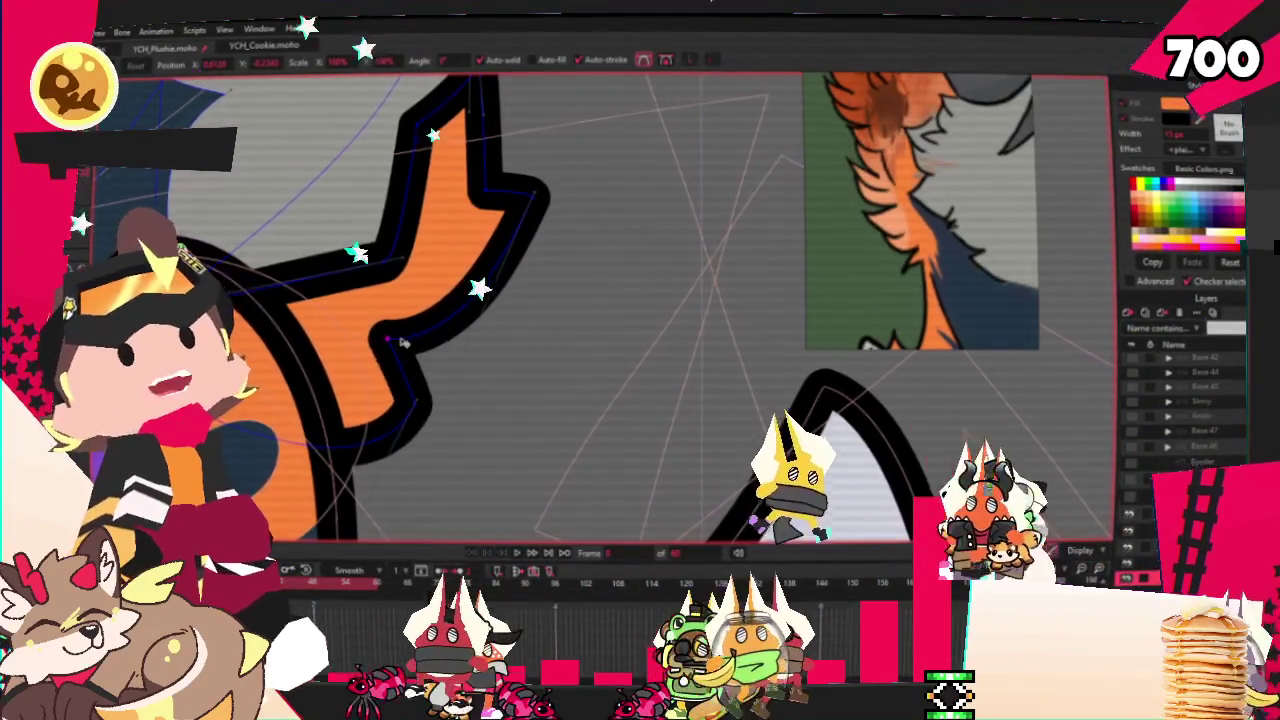
scroll(537, 337, down, 2)
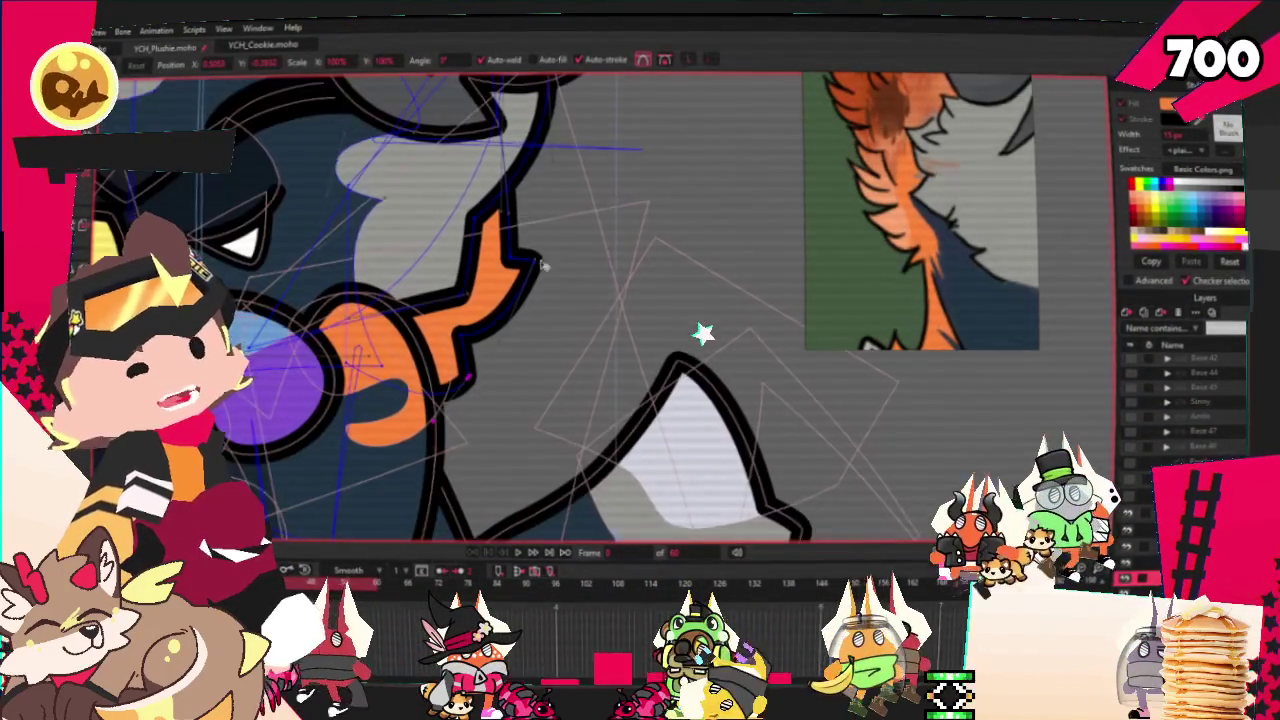
scroll(547, 270, up, 2)
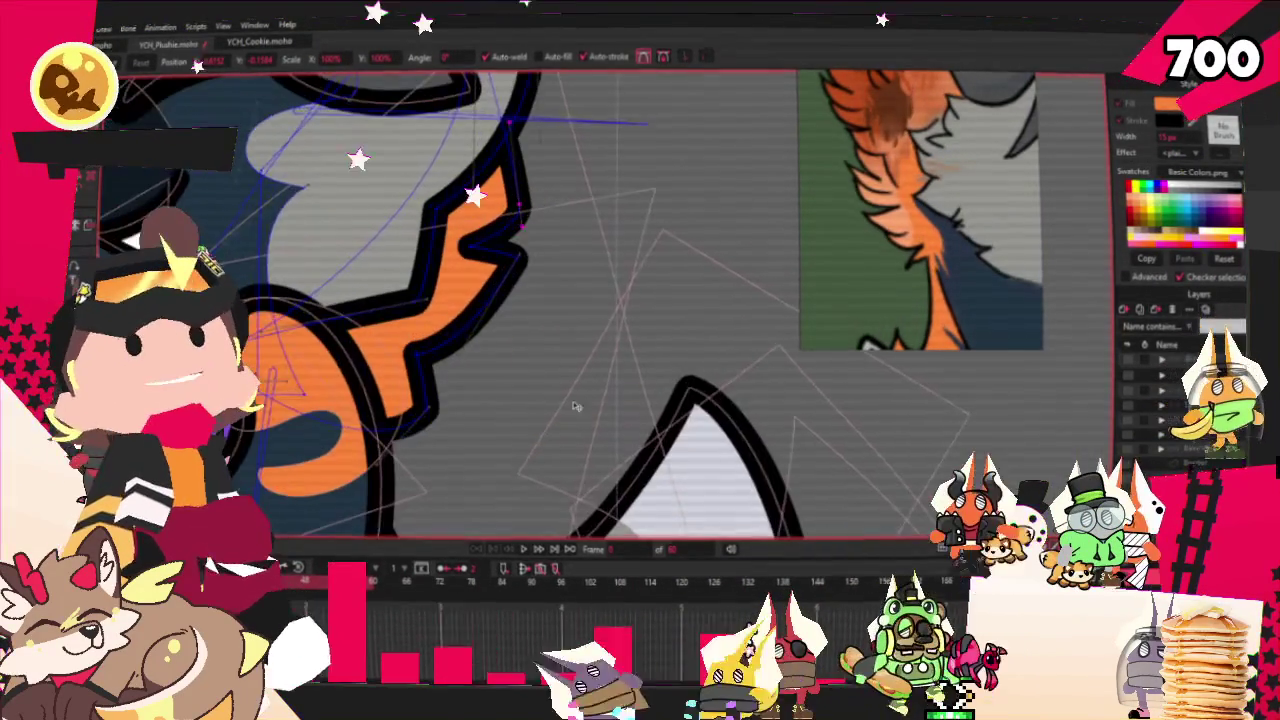
click(525, 549)
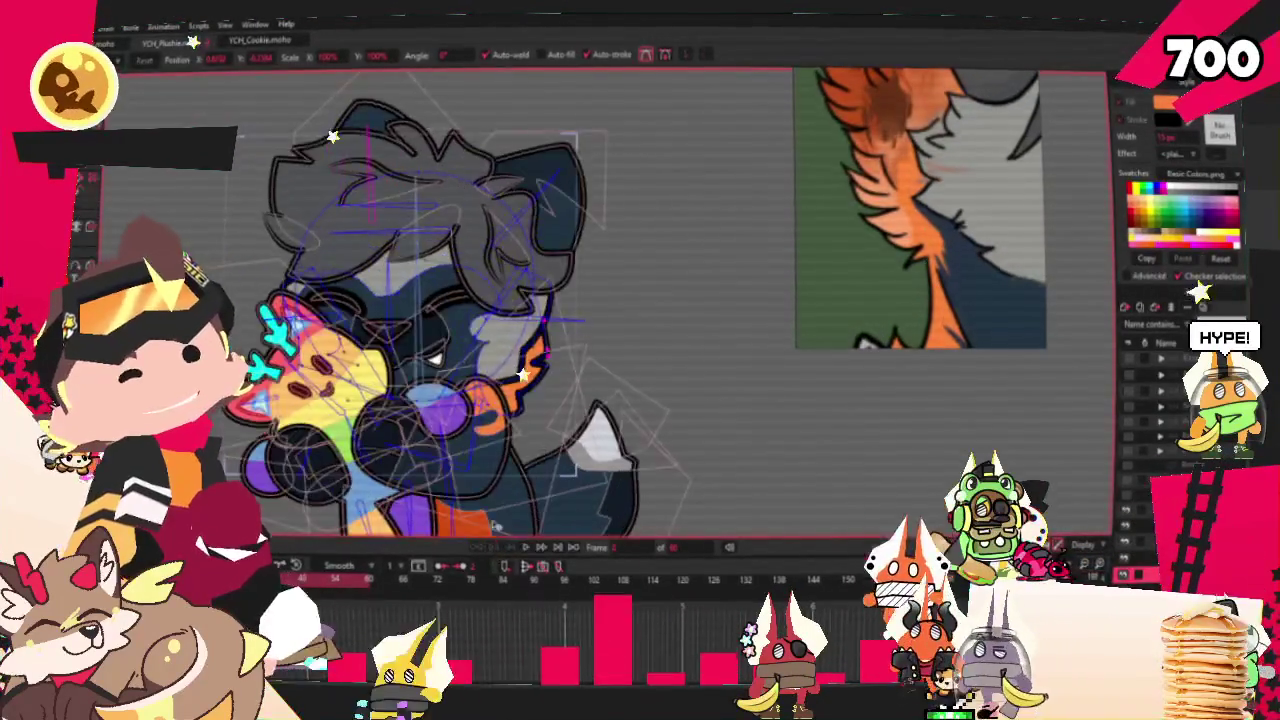
- Stop playback, switch to Transform Points and zoom onto the head for reference
click(522, 547)
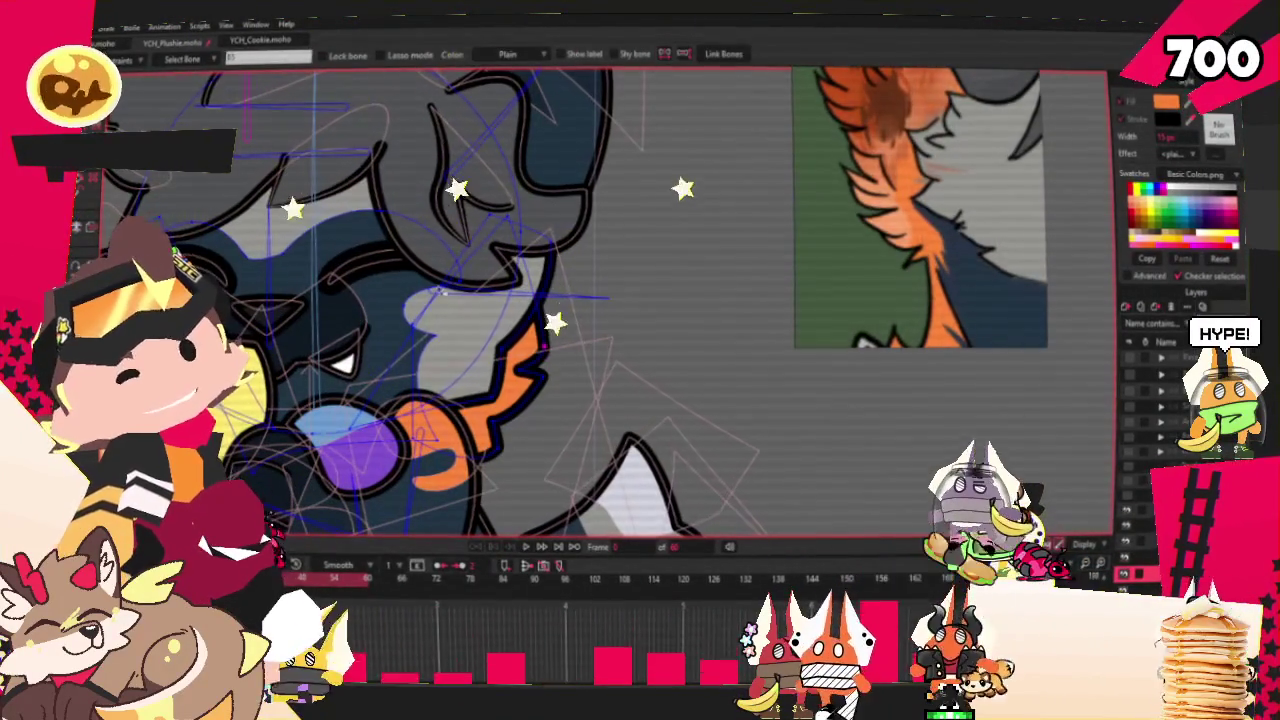
key(g)
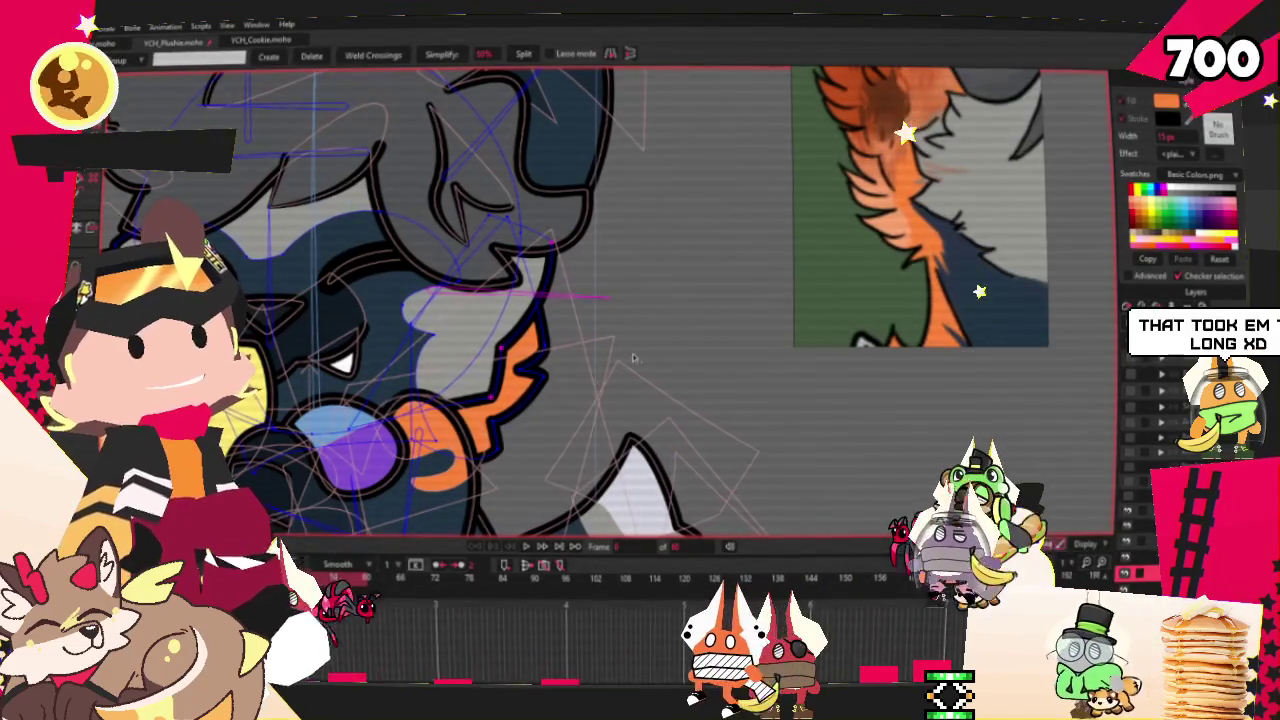
key(i)
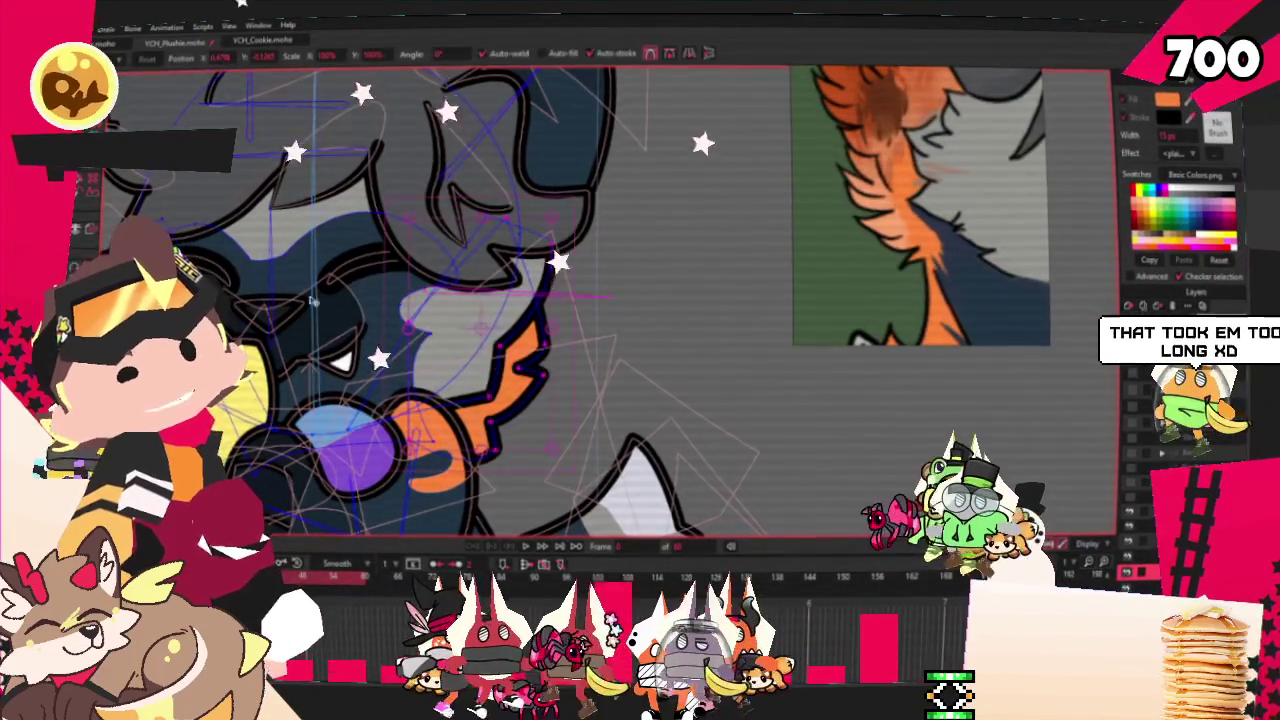
key(t)
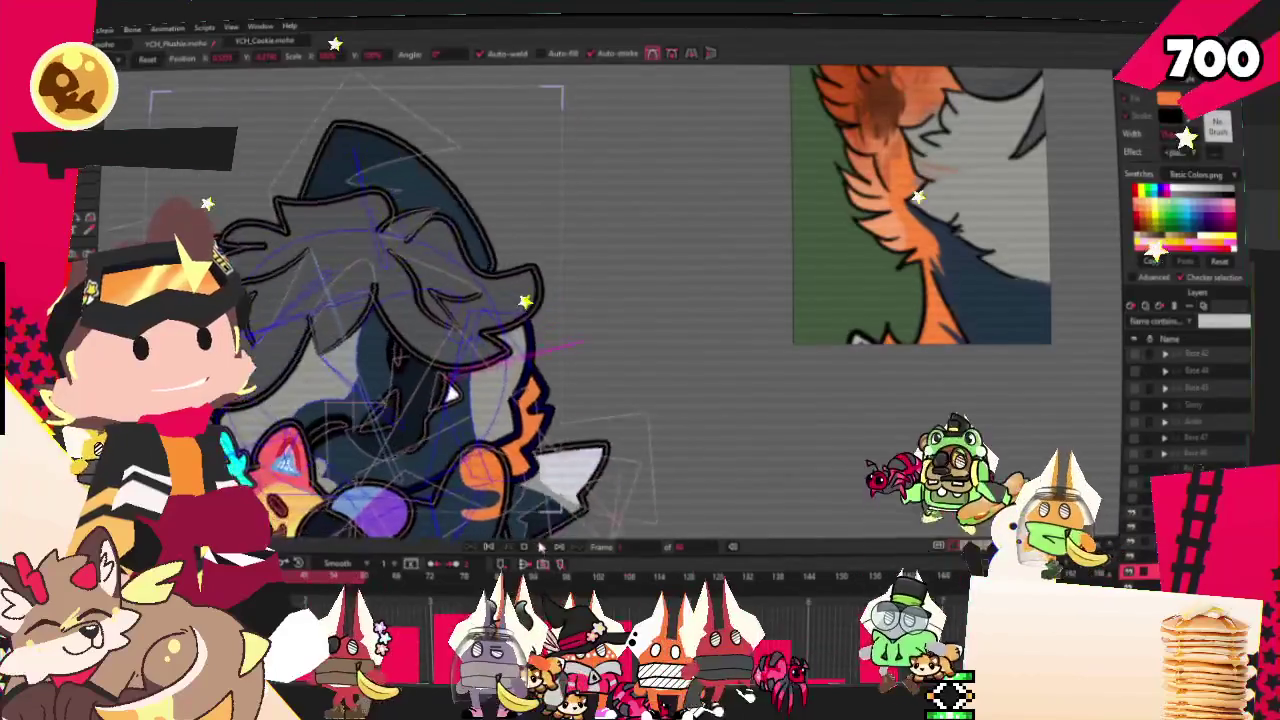
scroll(492, 370, up, 3)
scroll(492, 370, up, 3)
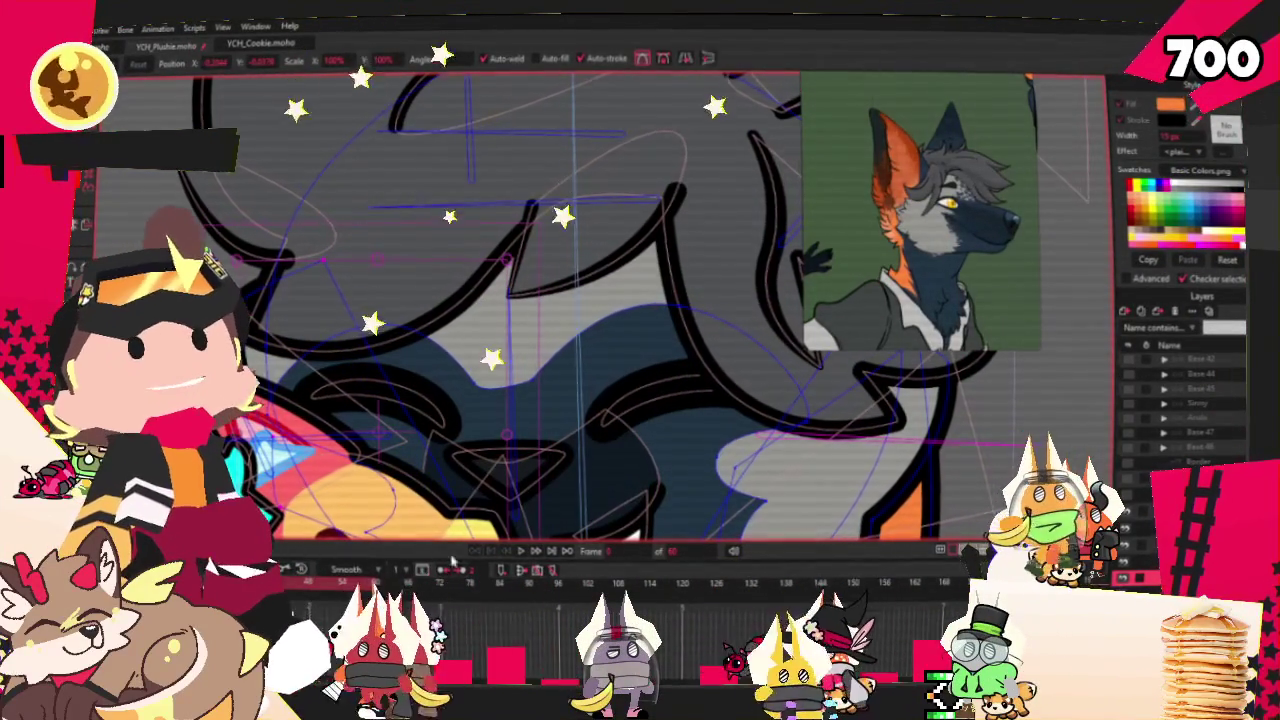
- Play the animation to check the wolf hugging the rainbow plushie against the full-body reference
click(520, 553)
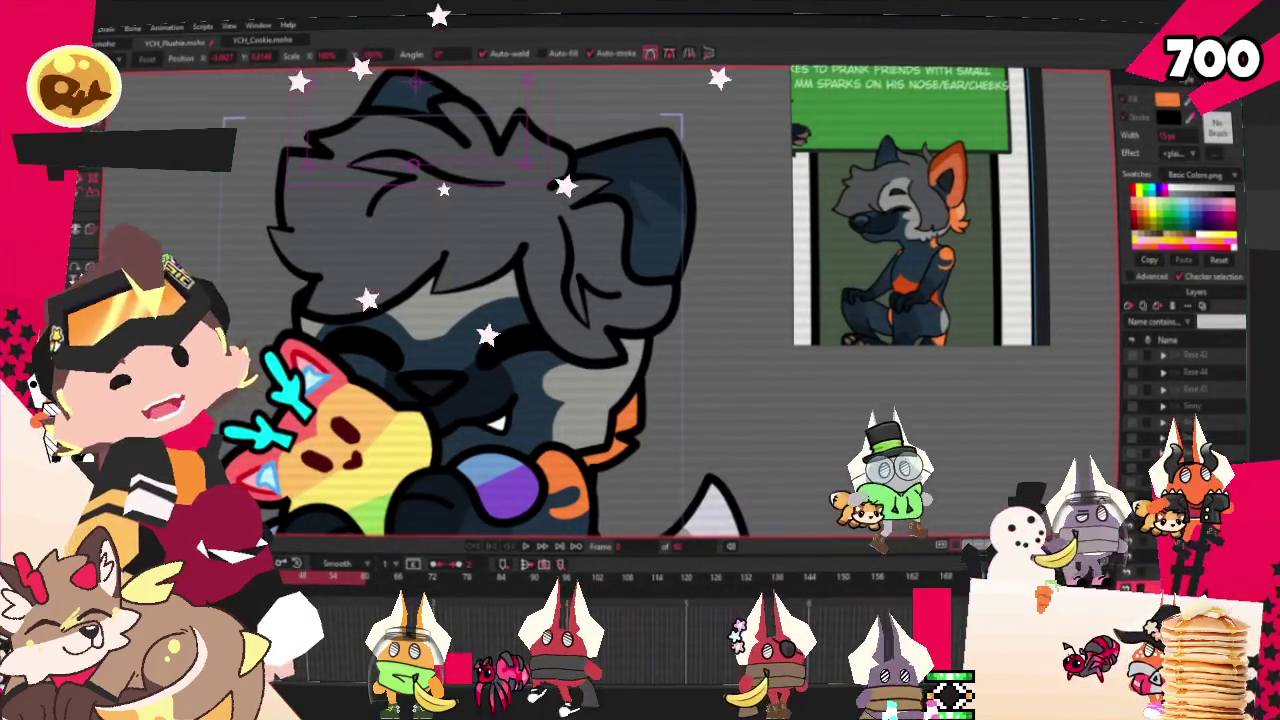
- Draw an orange rectangle beside the head and bend it into a rounded inner-ear shape
key(q)
scroll(503, 225, up, 3)
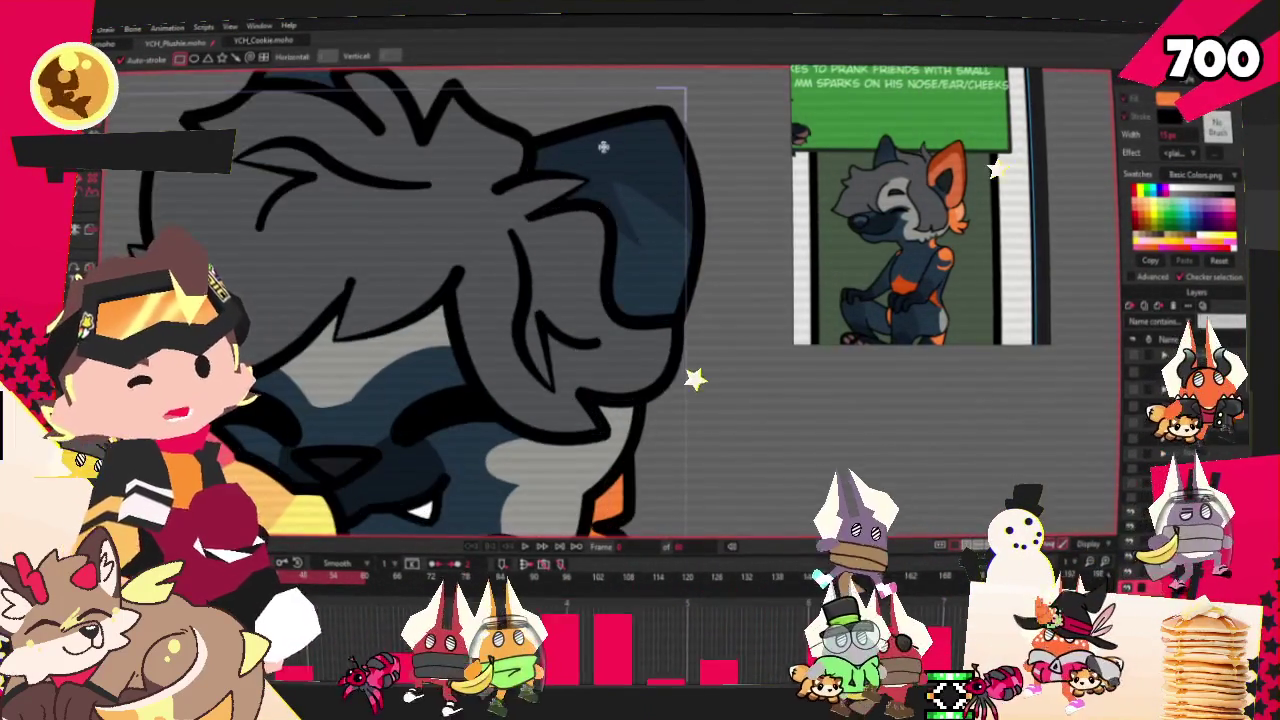
drag(612, 150, 768, 418)
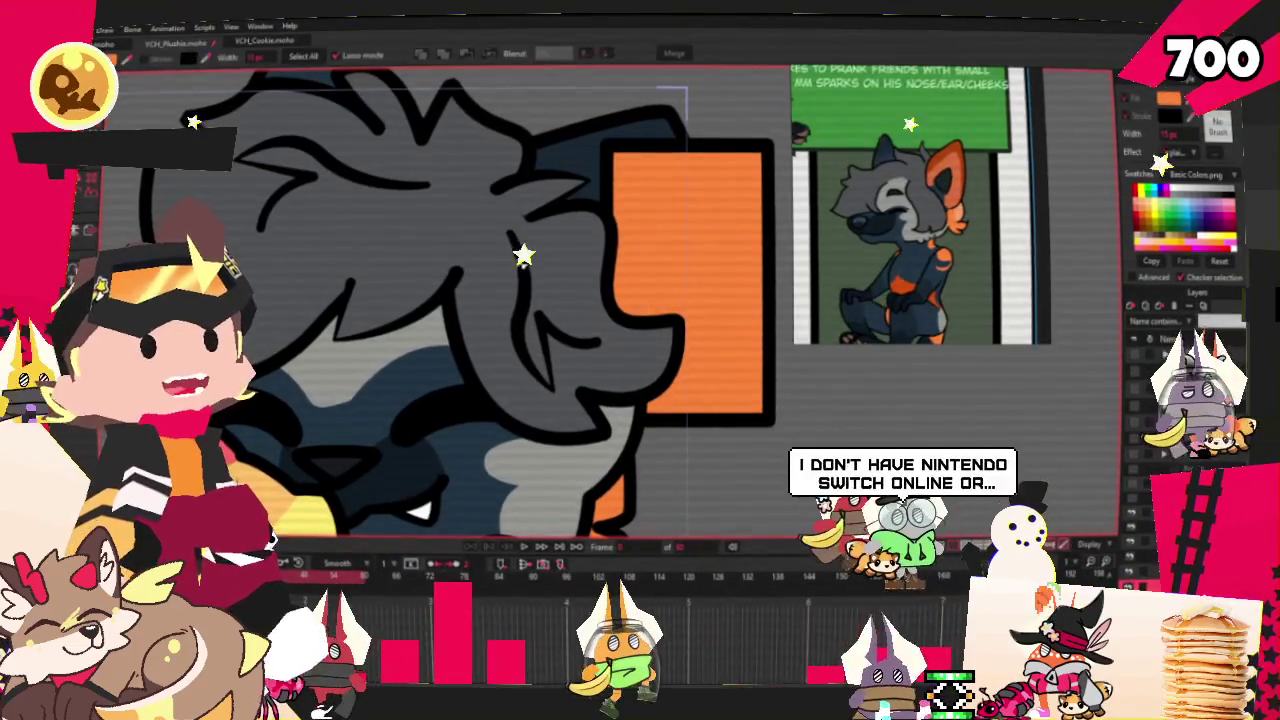
key(g)
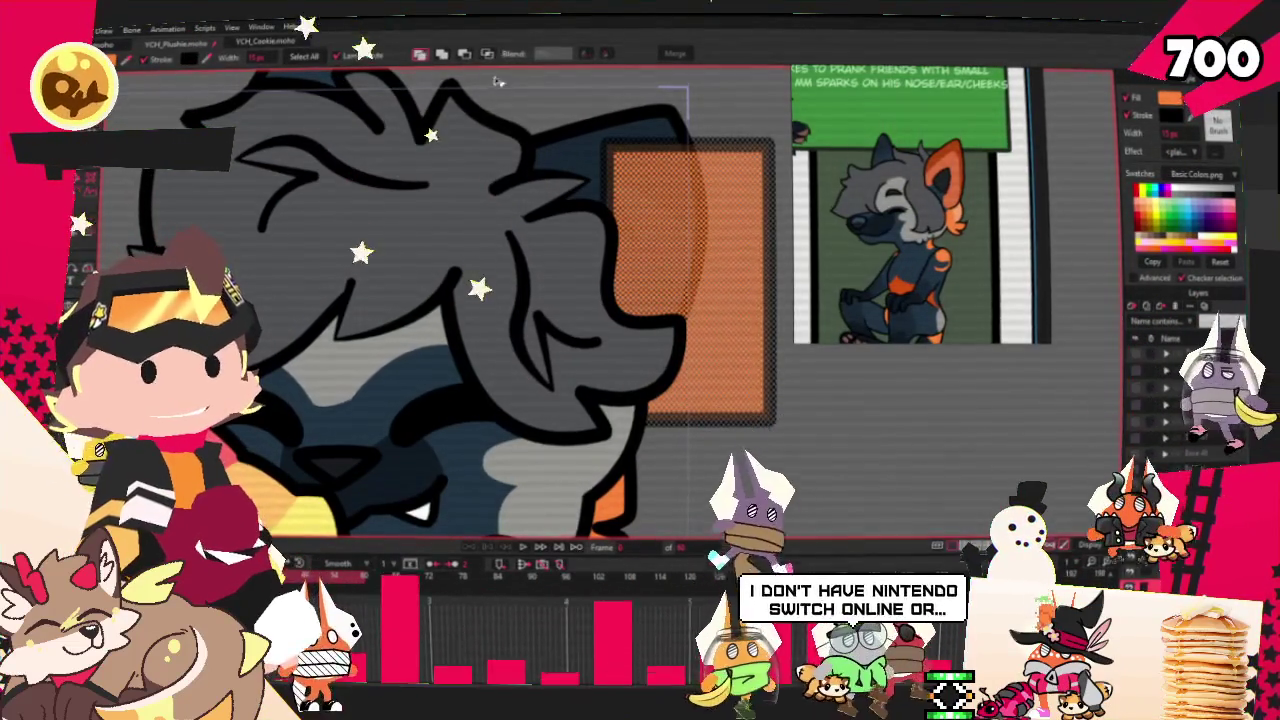
click(490, 55)
click(745, 348)
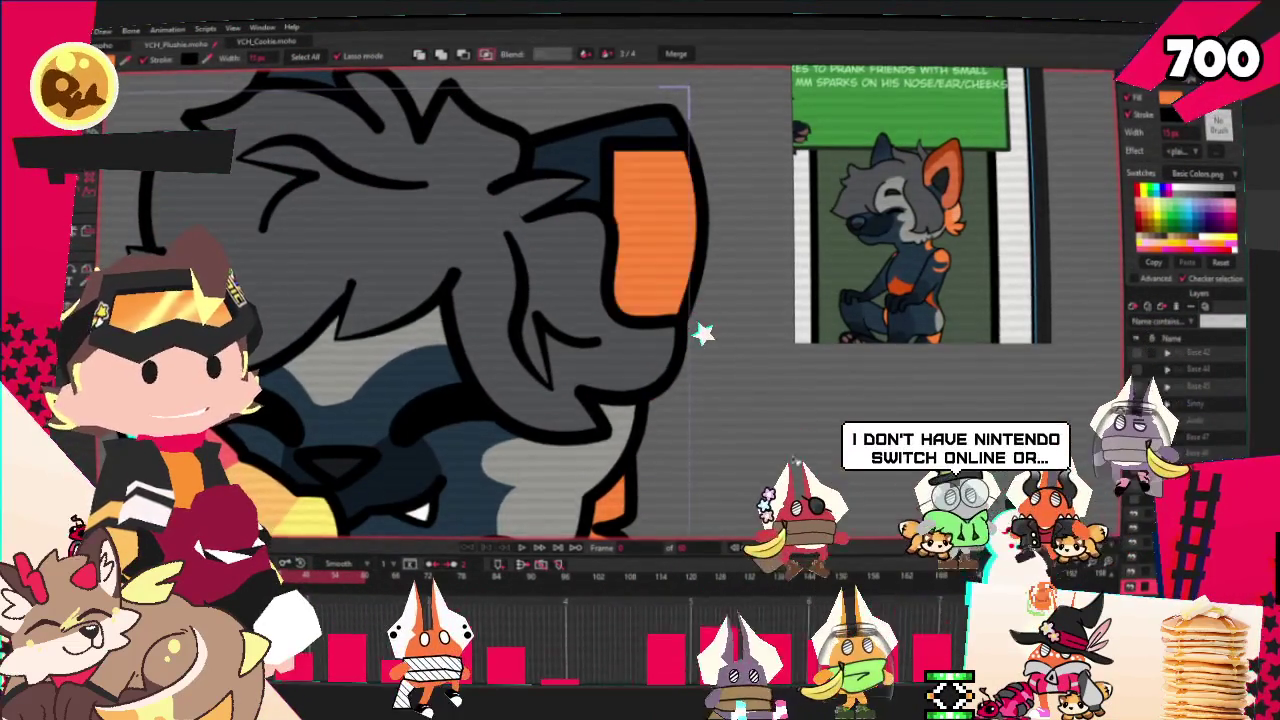
- Select all the ear artwork's points and move and rotate them into place
scroll(400, 300, down, 3)
scroll(197, 195, up, 2)
key(u)
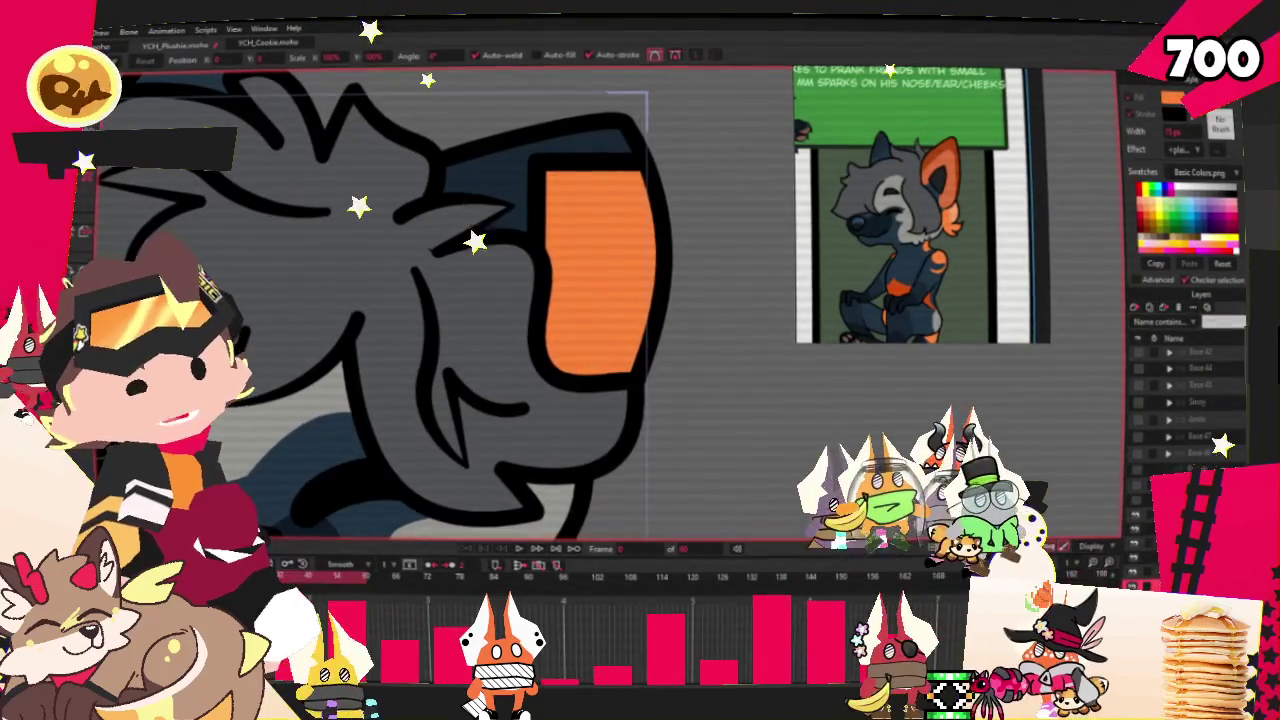
key(ctrl+a)
drag(537, 168, 612, 349)
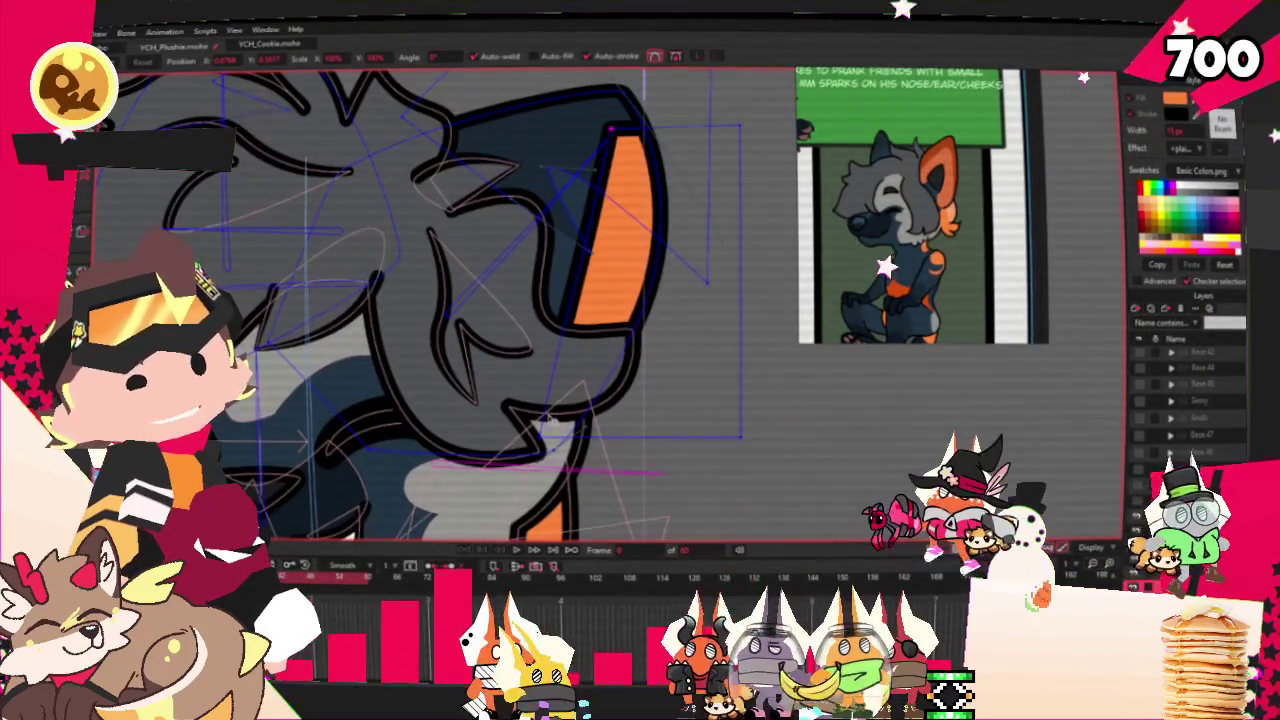
- Pull the ear's lower point upward so the orange fill becomes a pointed oval inside the dark ear
drag(716, 510, 748, 332)
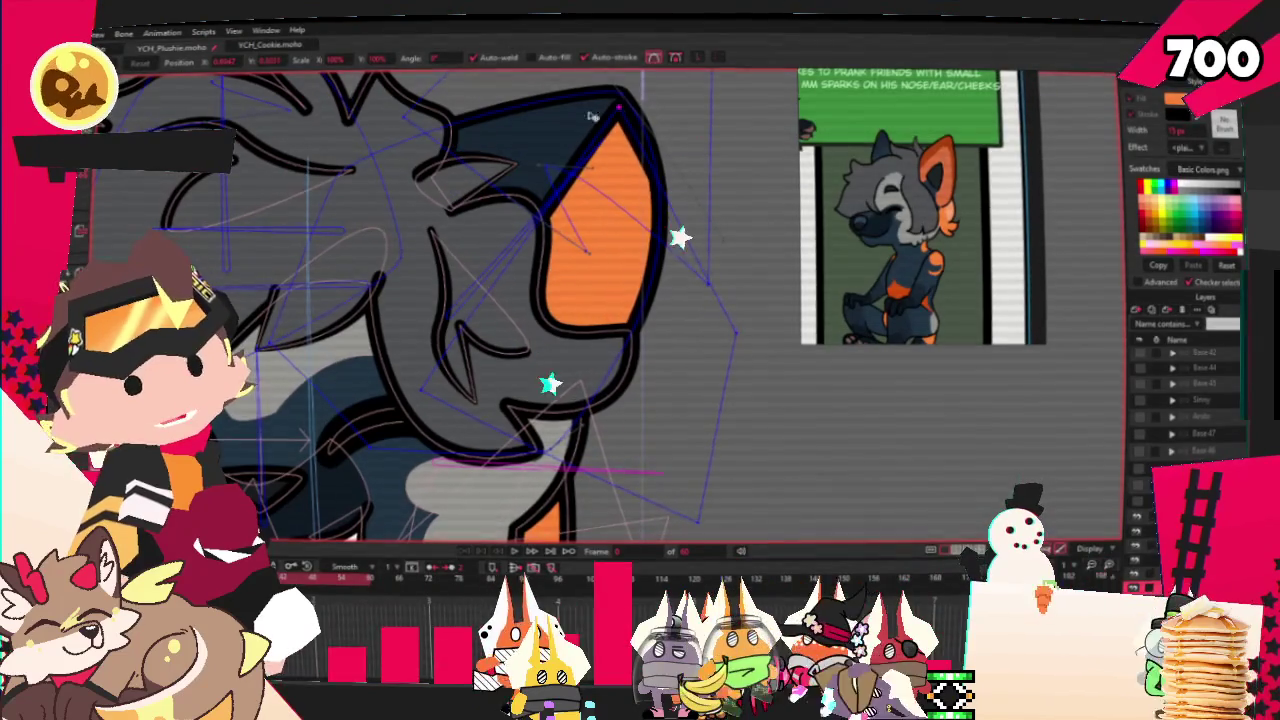
scroll(618, 104, up, 3)
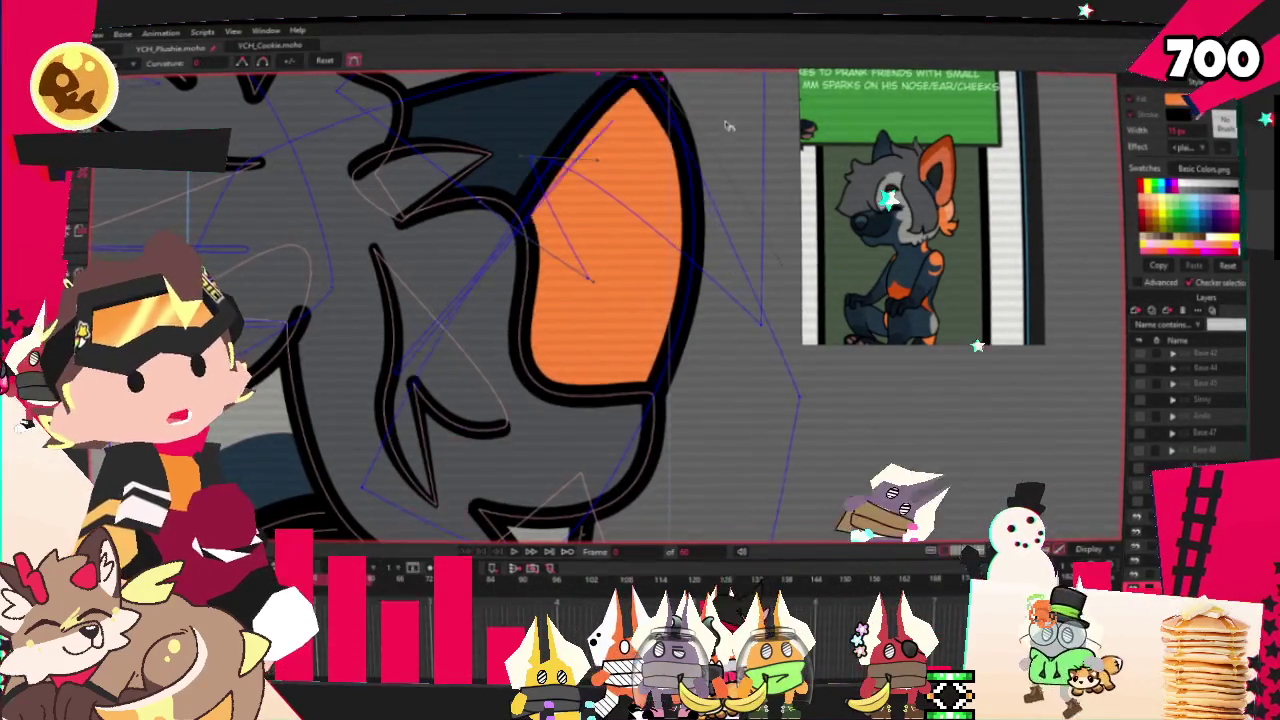
scroll(600, 140, down, 2)
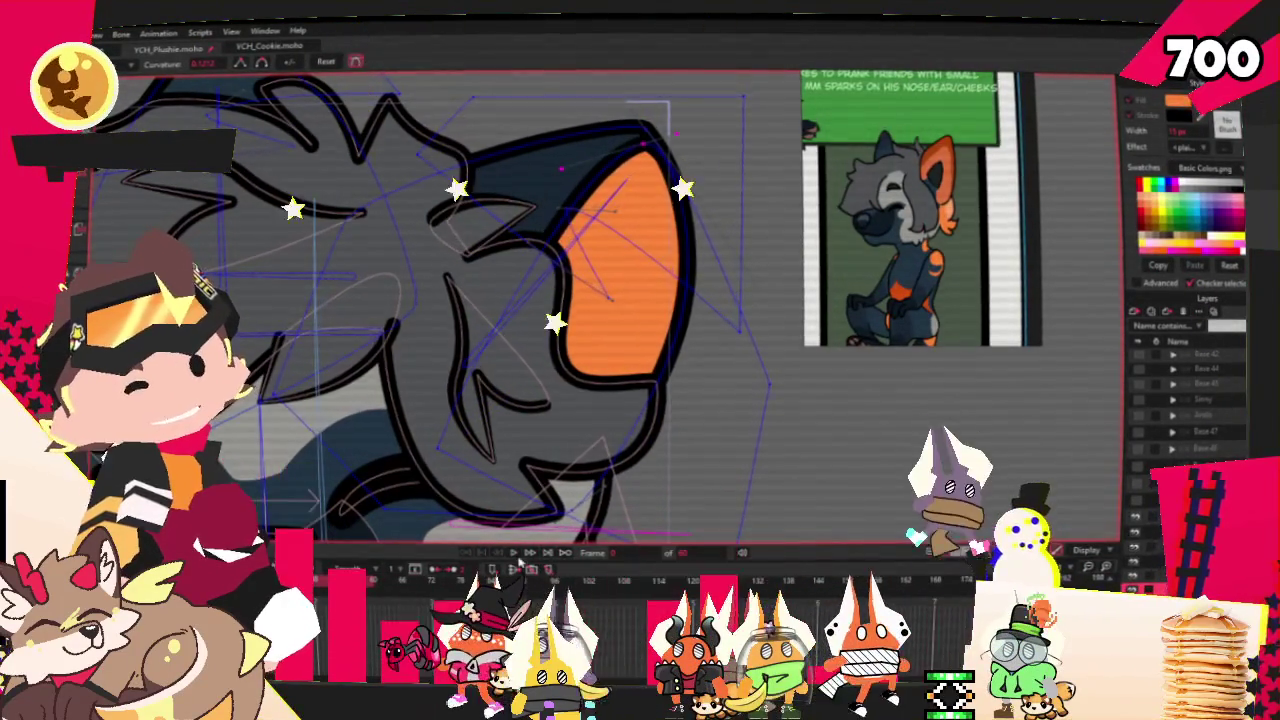
scroll(620, 460, down, 2)
scroll(580, 410, down, 2)
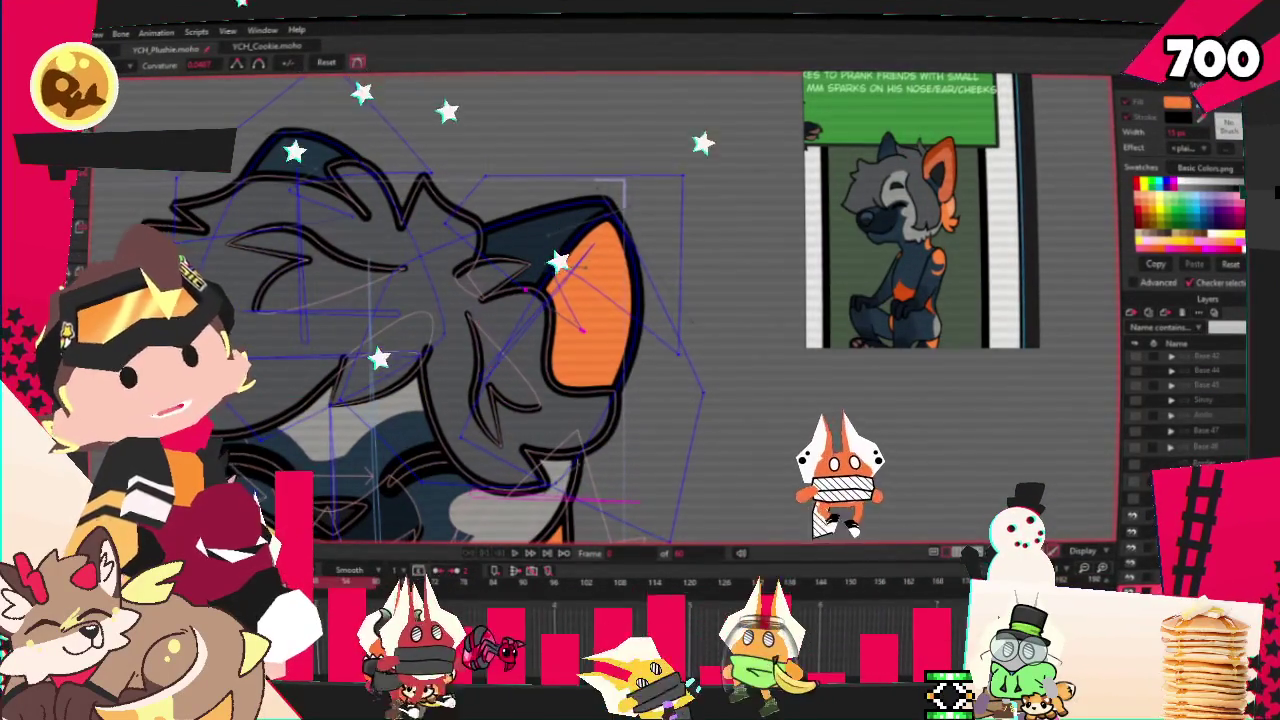
key(t)
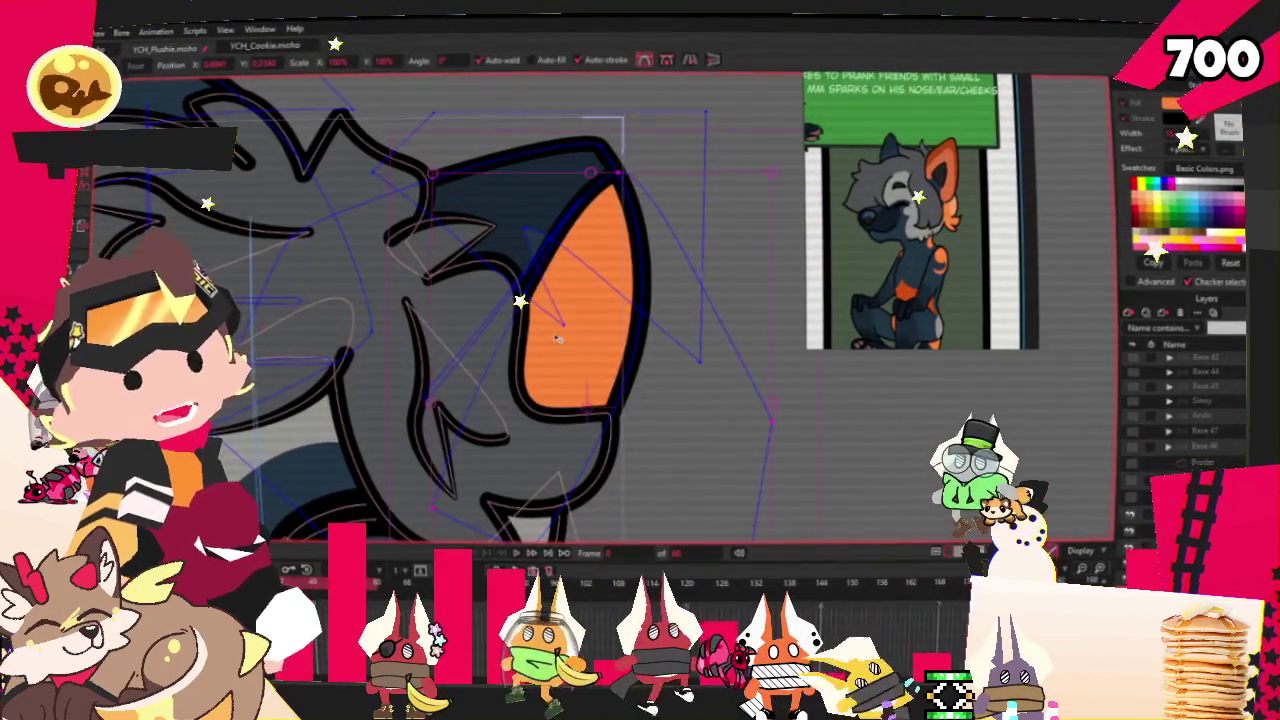
key(q)
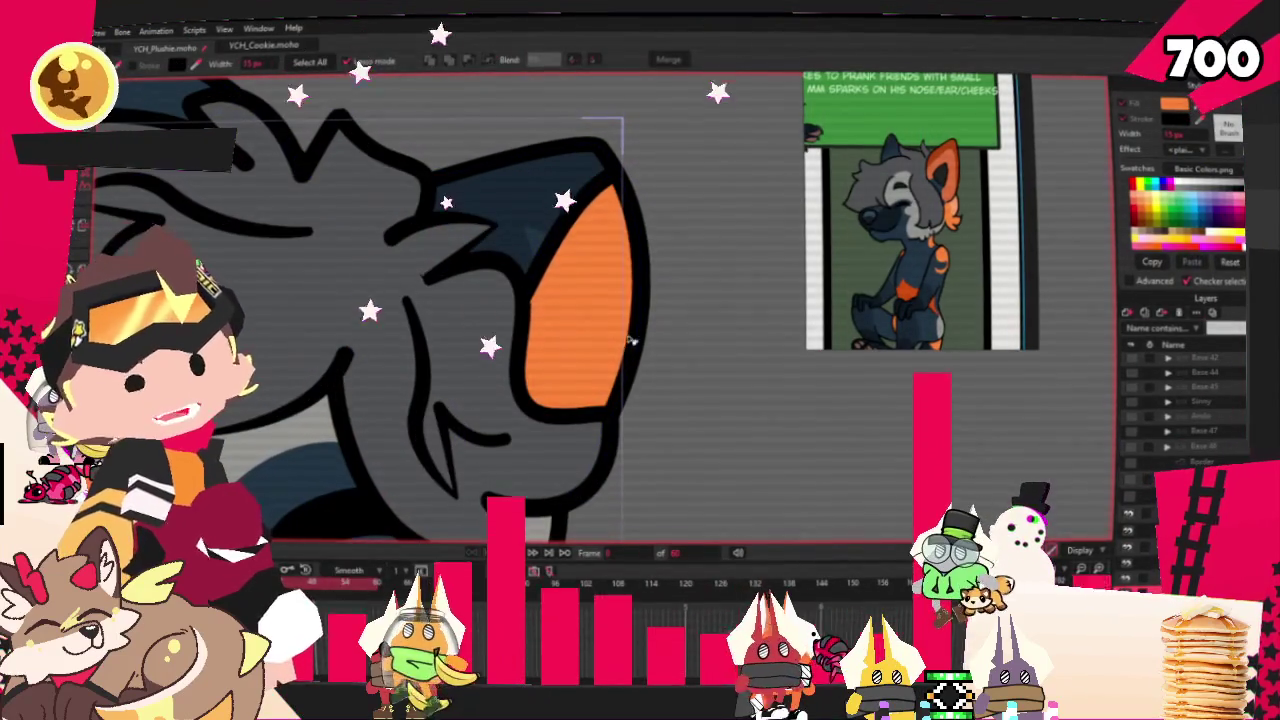
scroll(1000, 240, up, 3)
scroll(988, 182, up, 3)
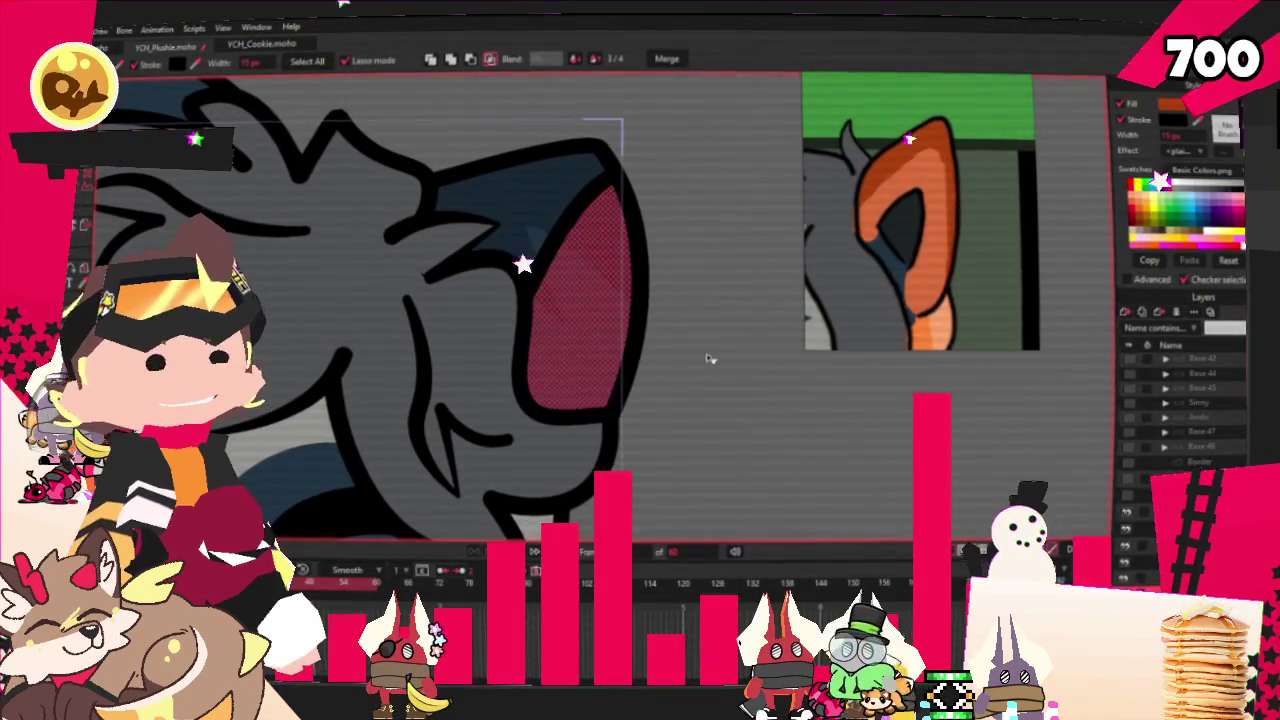
- Deselect the ear and zoom out to inspect its deeper orange fill on the whole head
key(t)
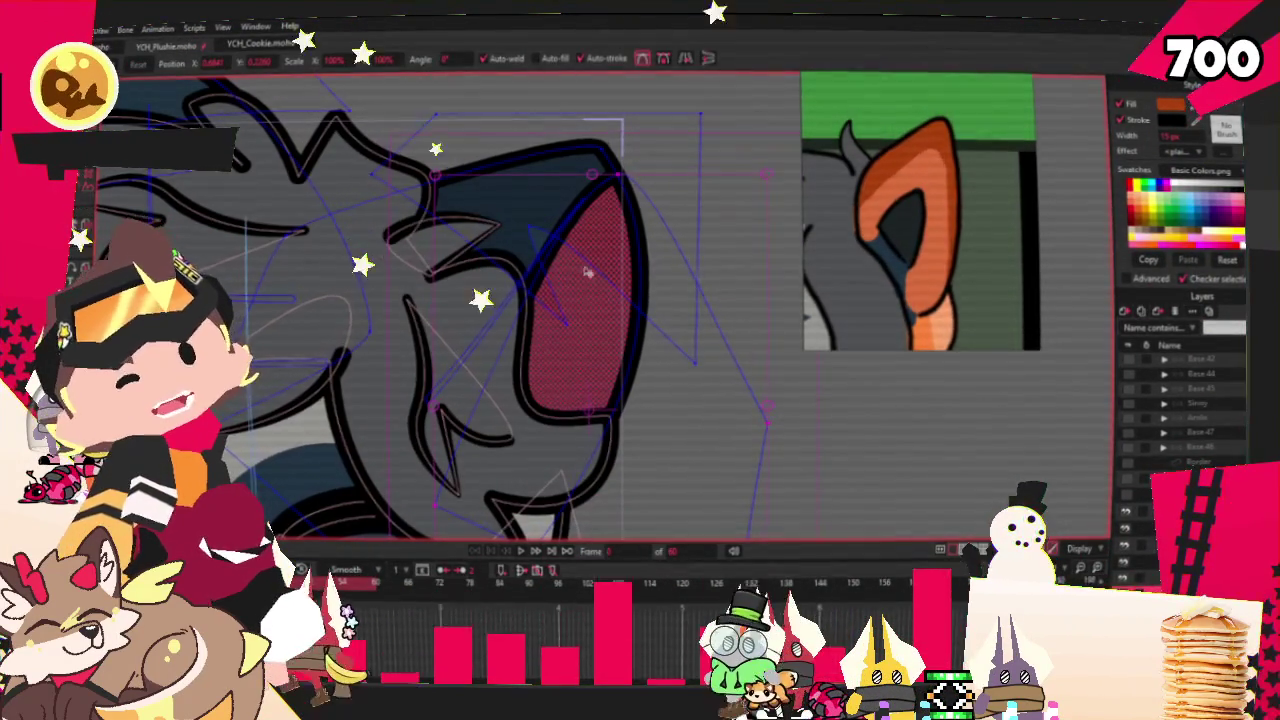
click(603, 150)
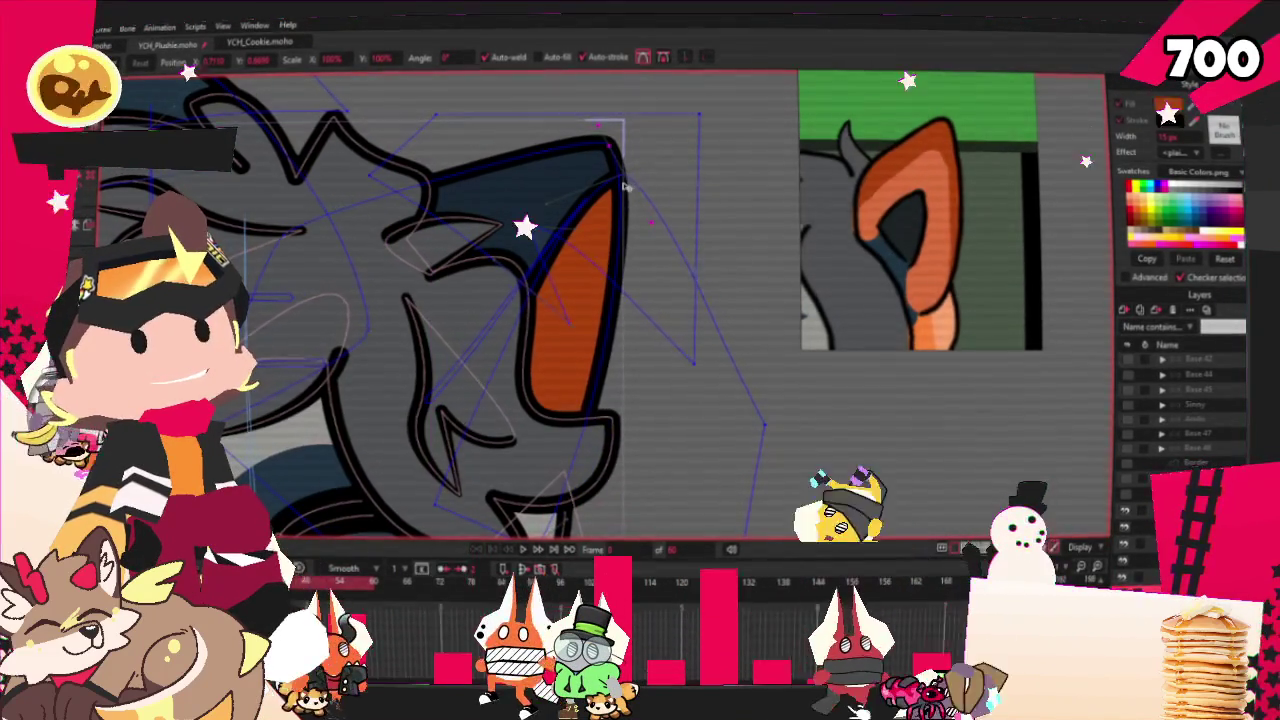
scroll(612, 190, down, 2)
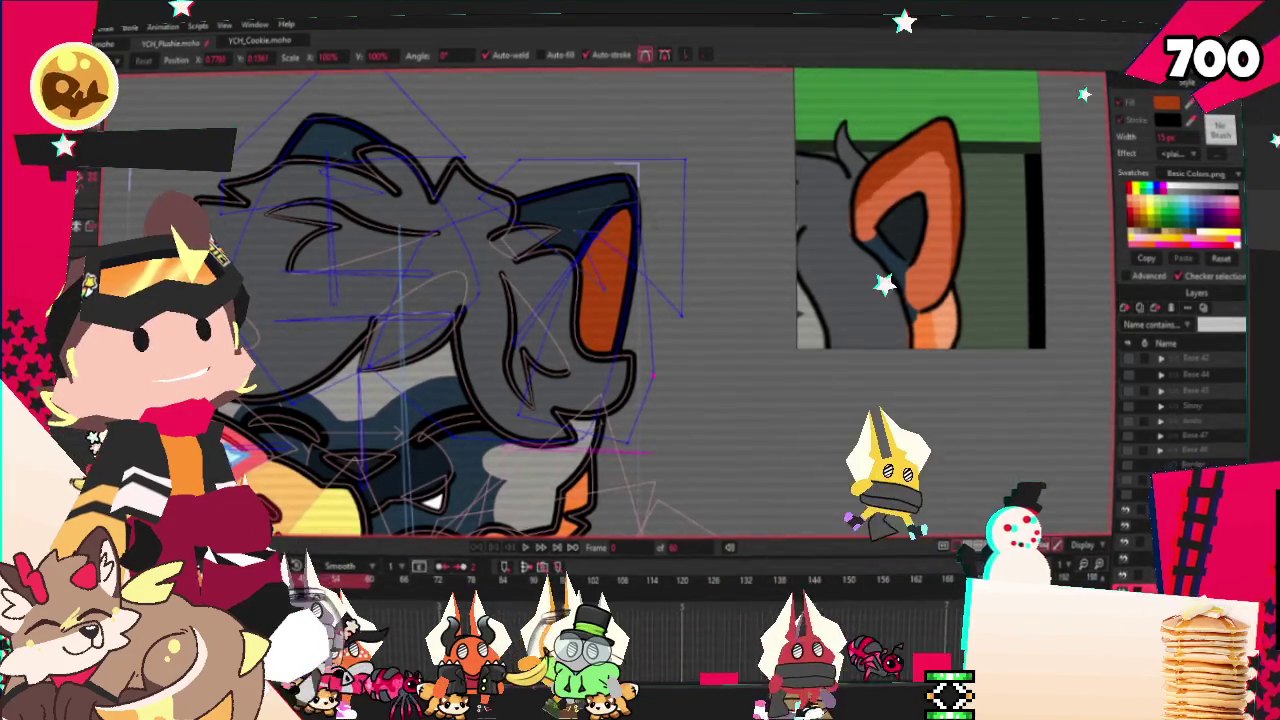
scroll(542, 274, down, 1)
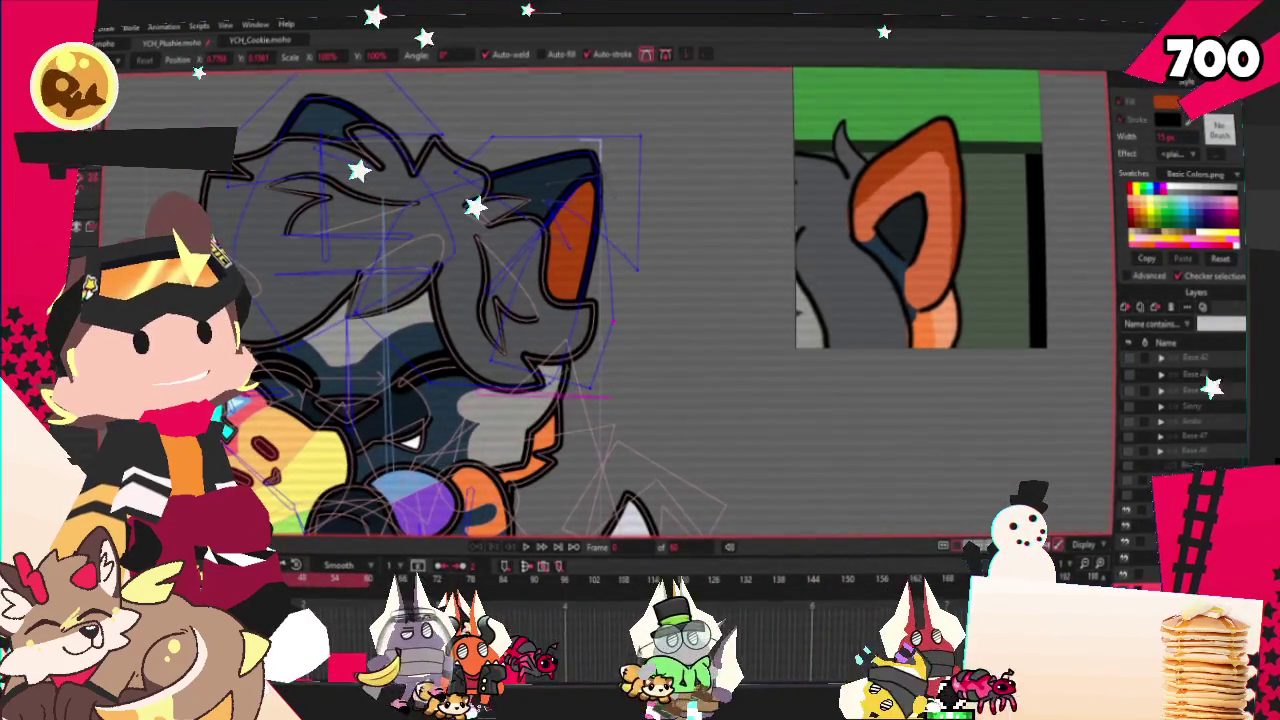
- Play the animation to check how the current rig moves
key(z)
scroll(538, 320, up, 1)
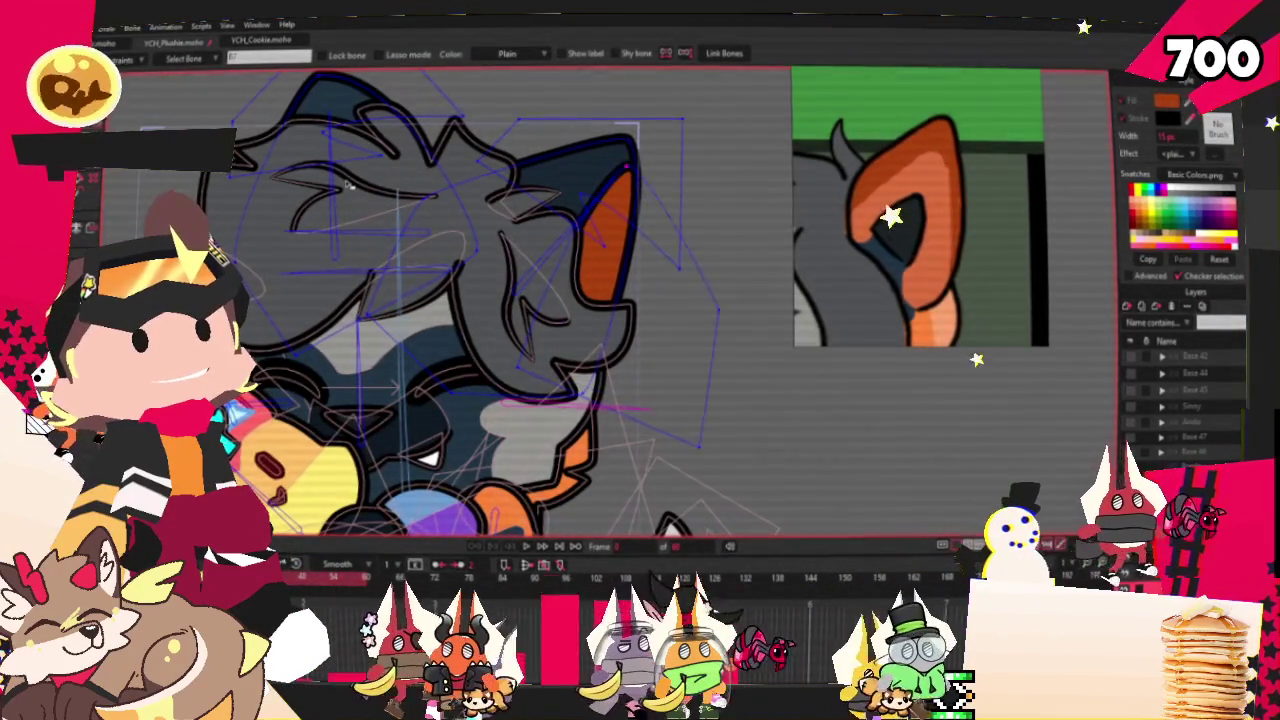
key(t)
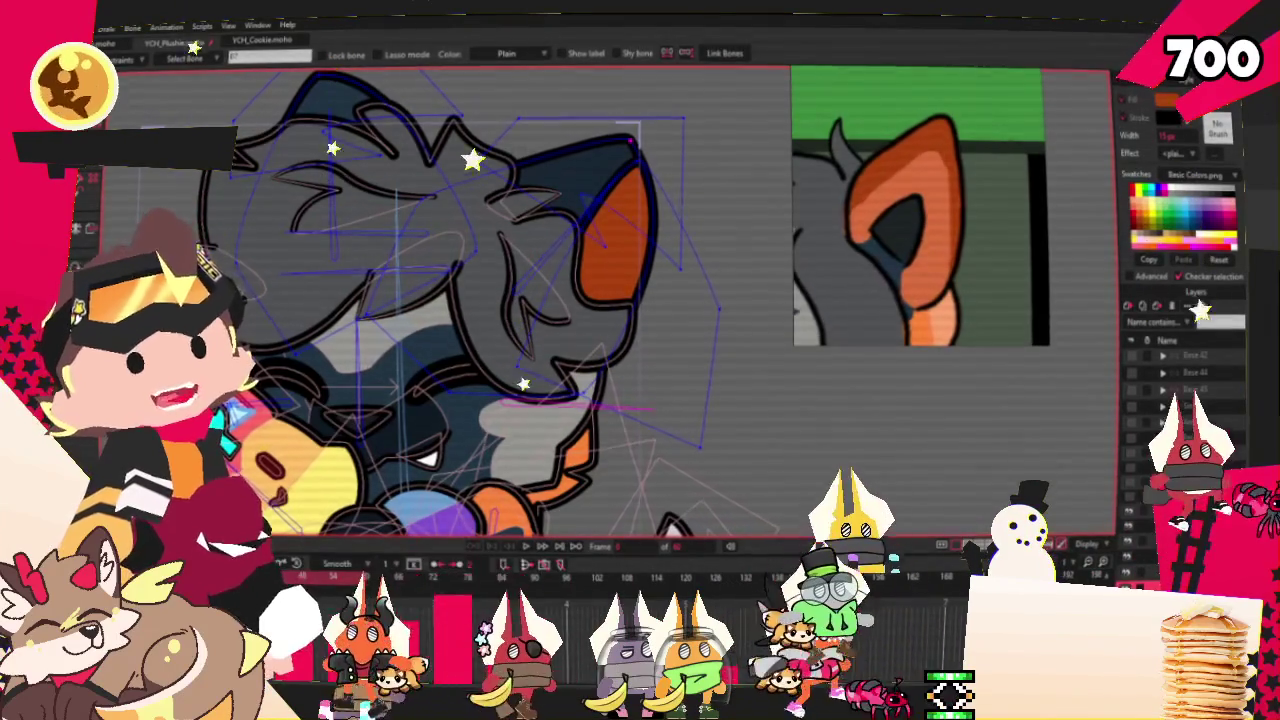
scroll(500, 330, down, 2)
scroll(500, 330, down, 2)
click(527, 545)
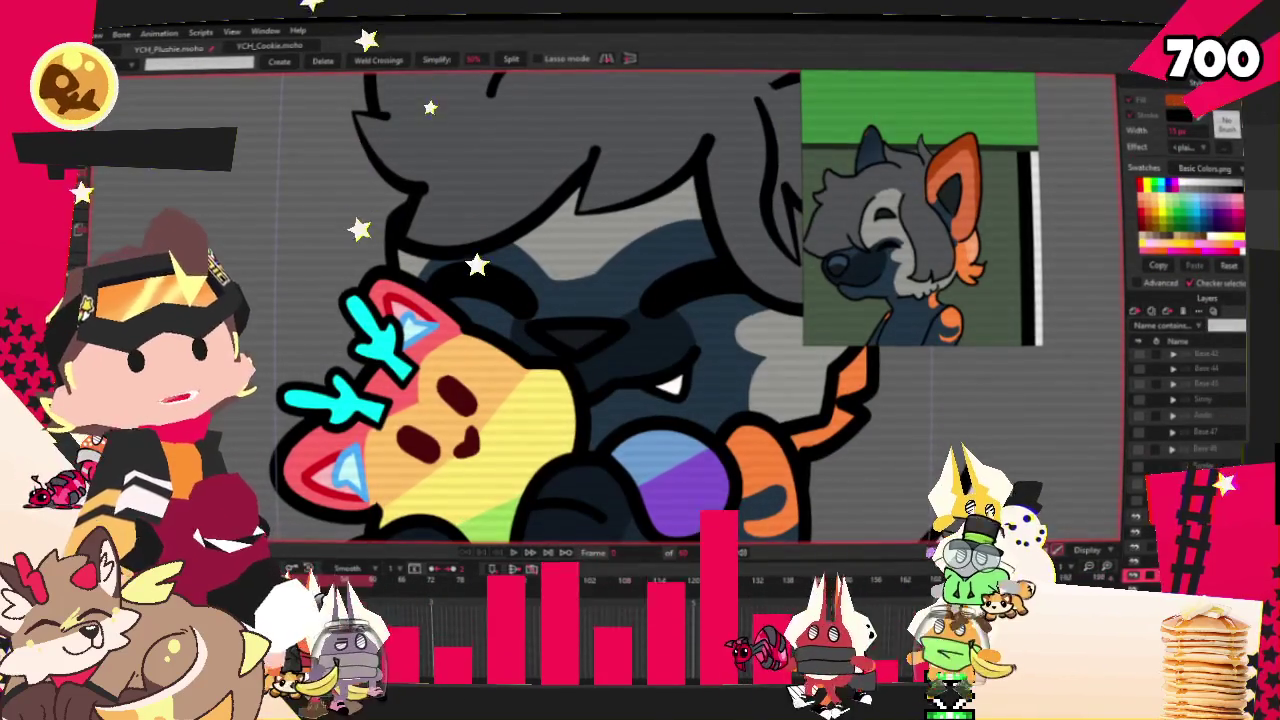
- Select the face outline points around the eye
scroll(665, 385, up, 2)
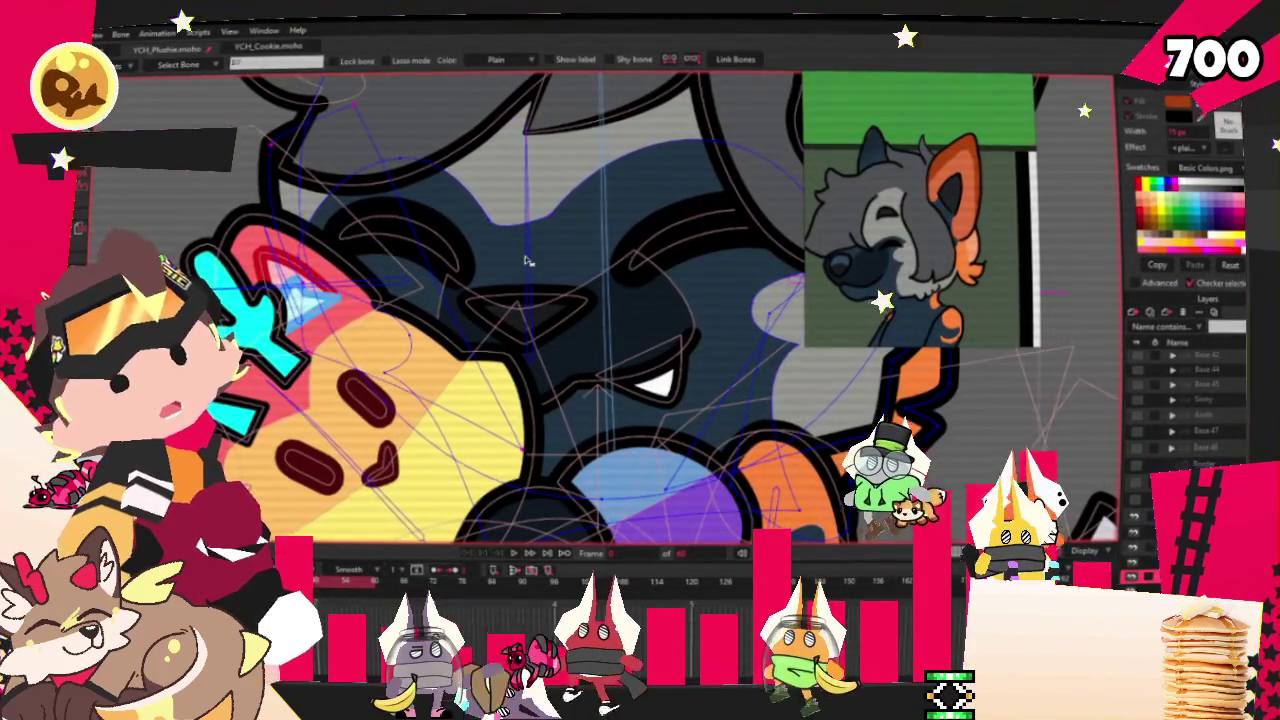
scroll(358, 235, up, 2)
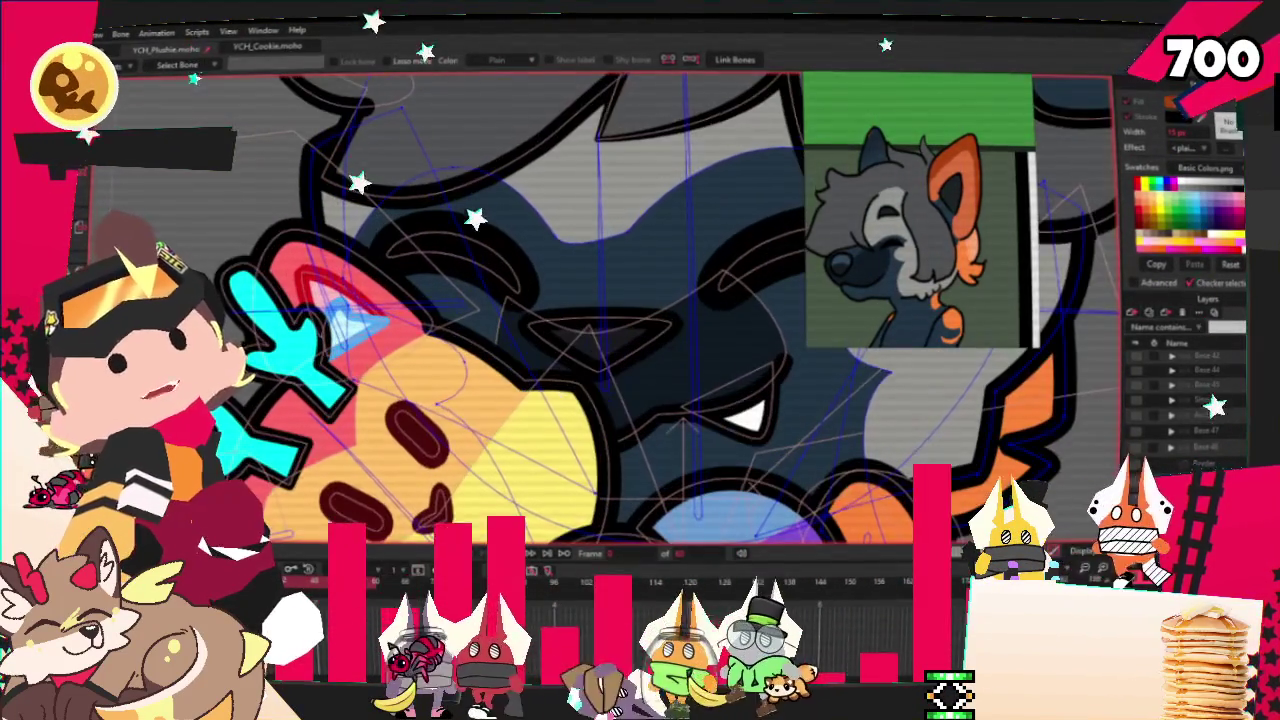
key(g)
scroll(488, 222, up, 2)
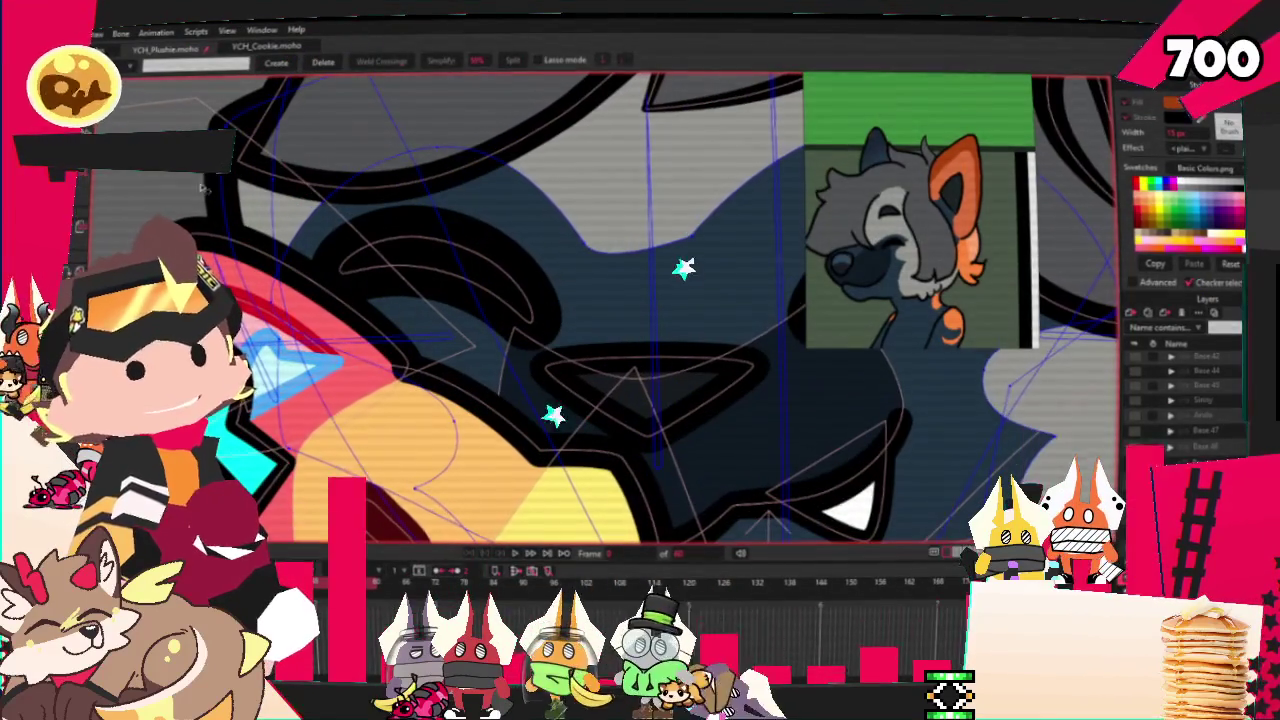
key(t)
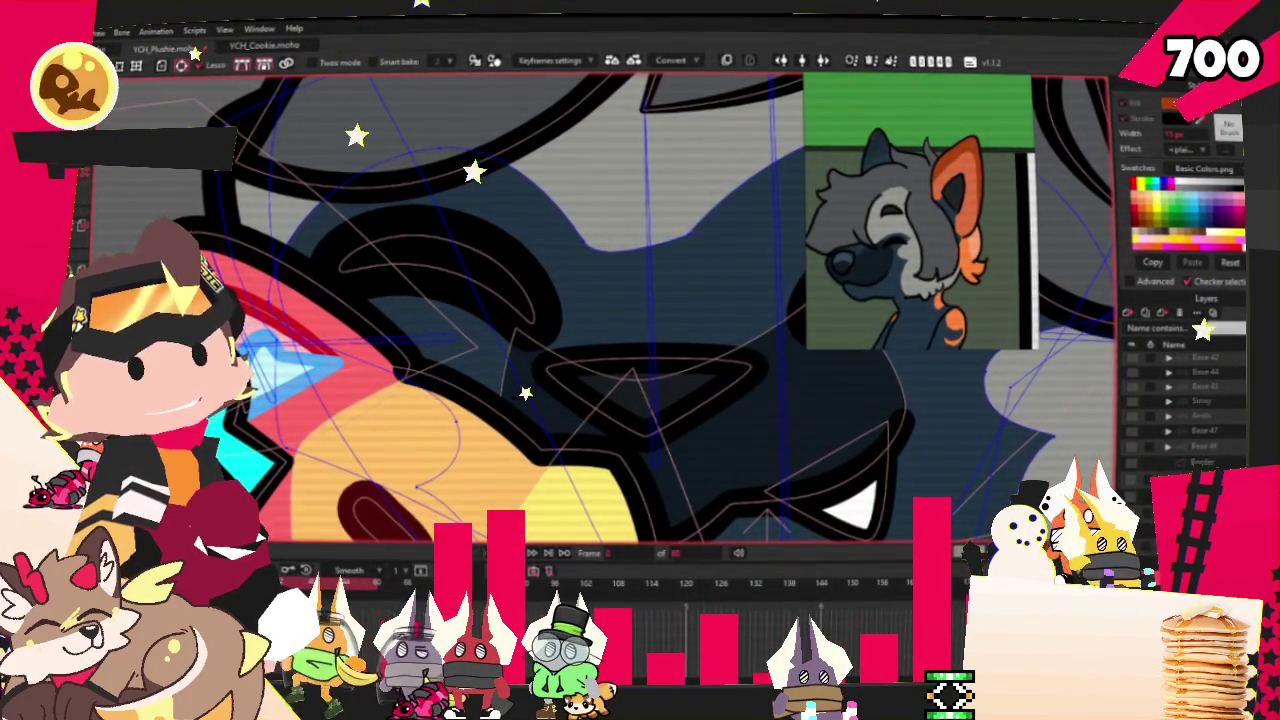
drag(455, 184, 610, 312)
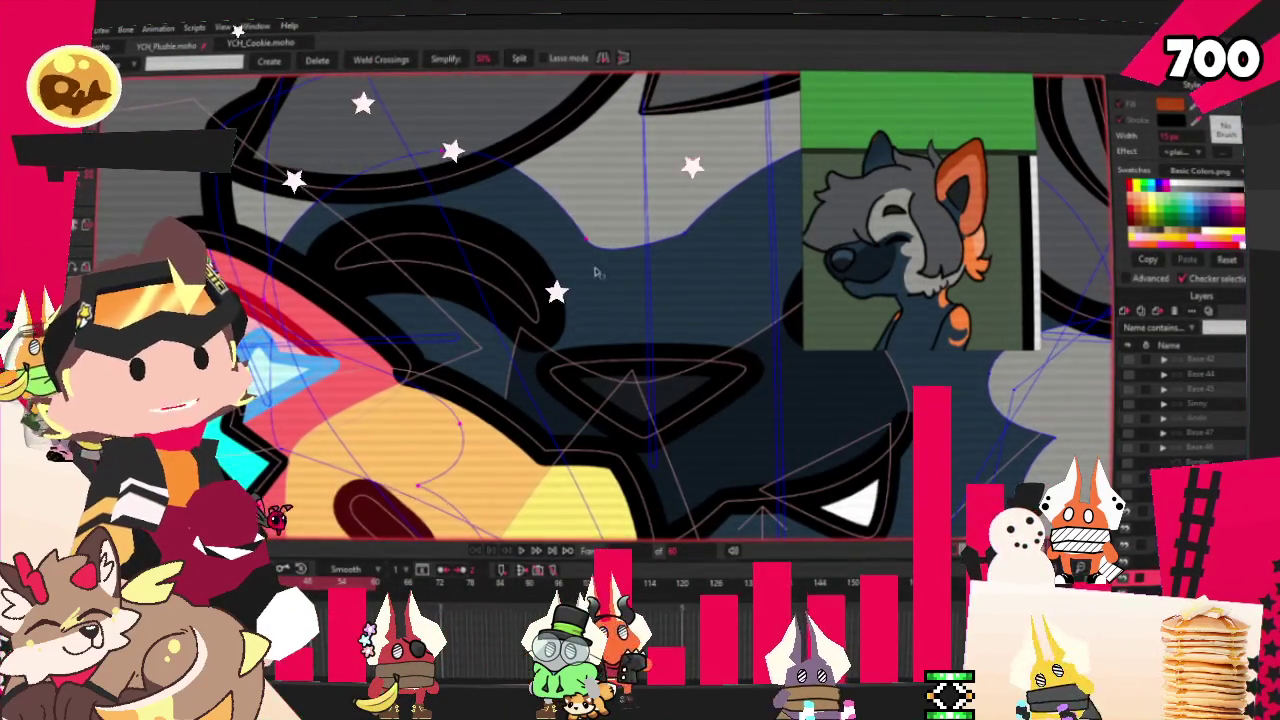
scroll(602, 277, down, 3)
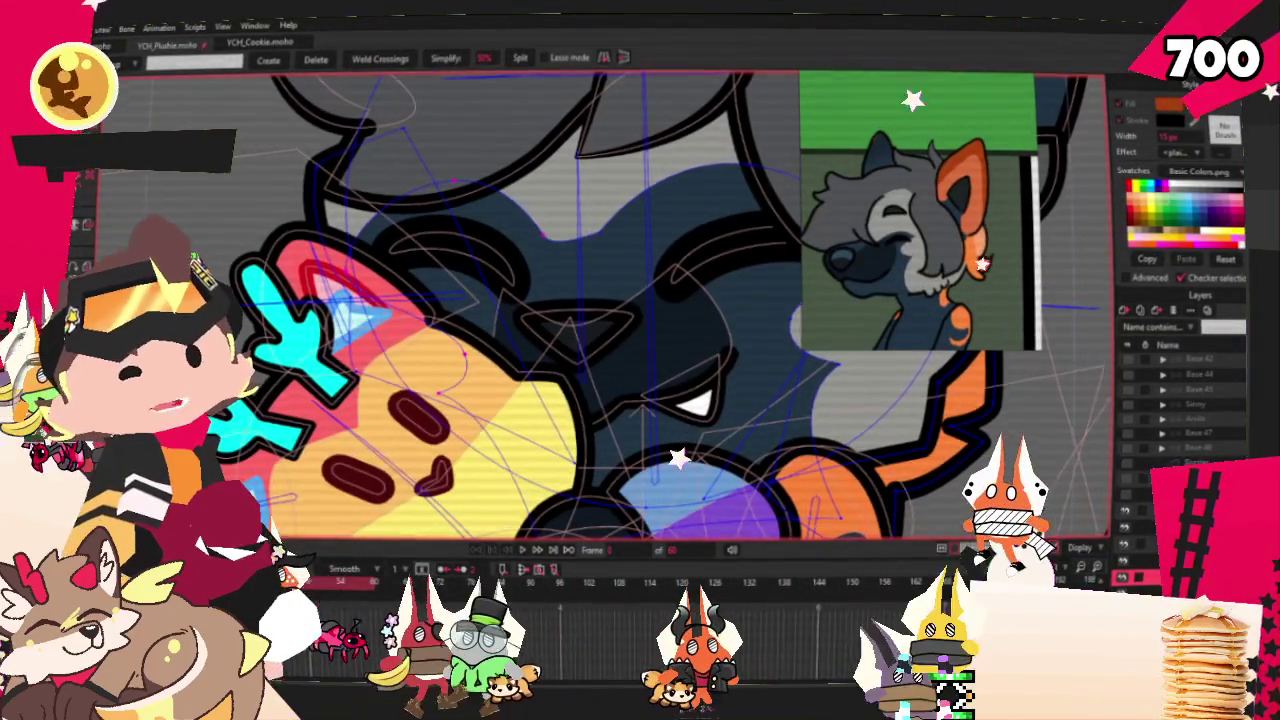
- Bind the selected face points to the bone and play the animation to test it
key(g)
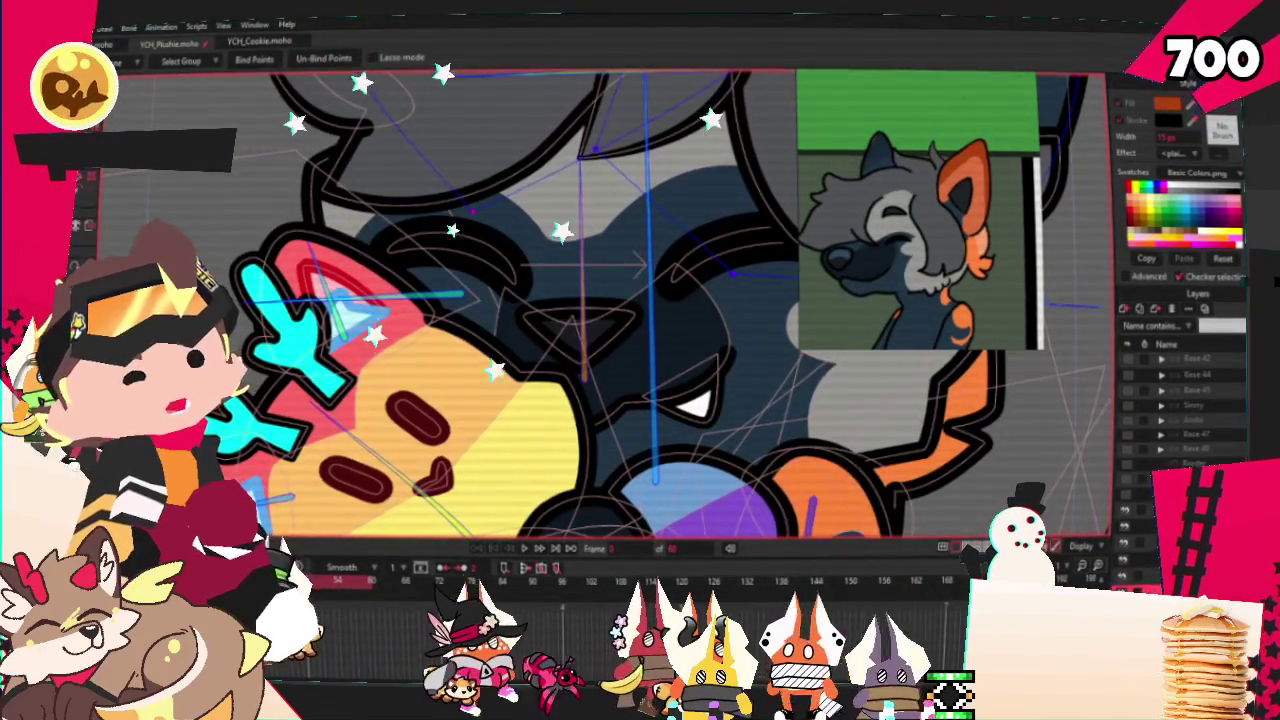
key(ctrl+a)
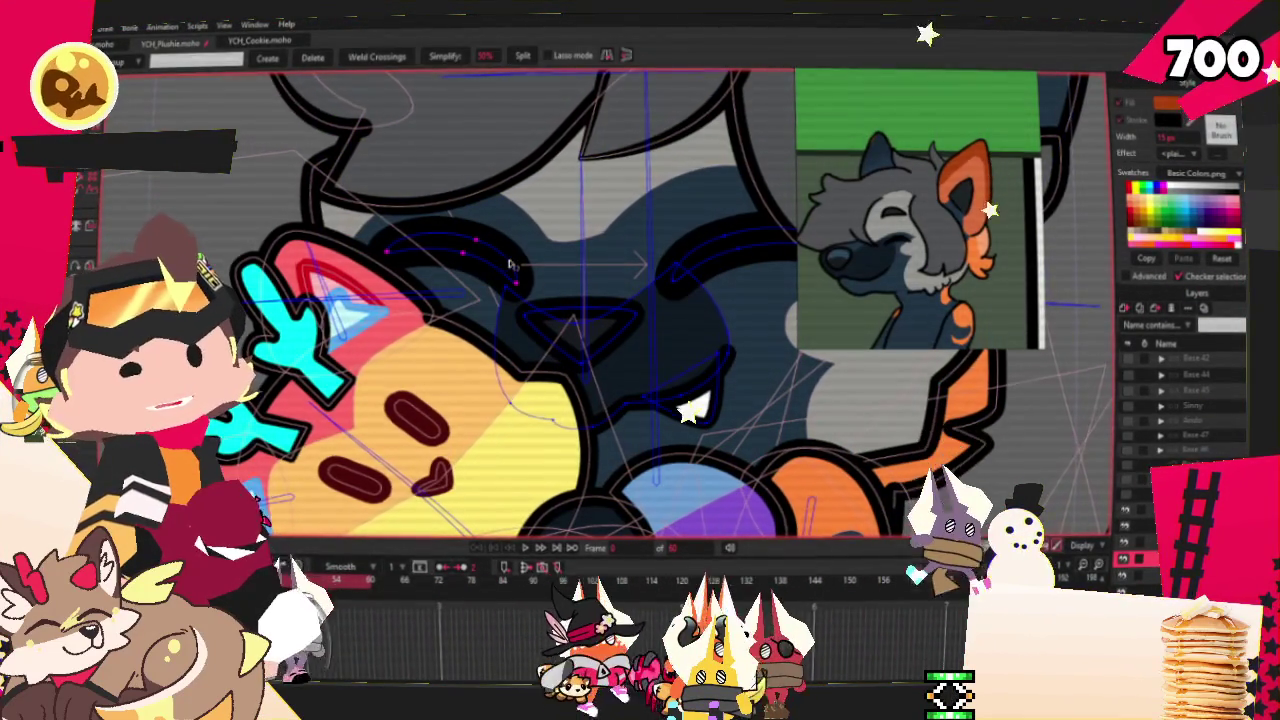
key(i)
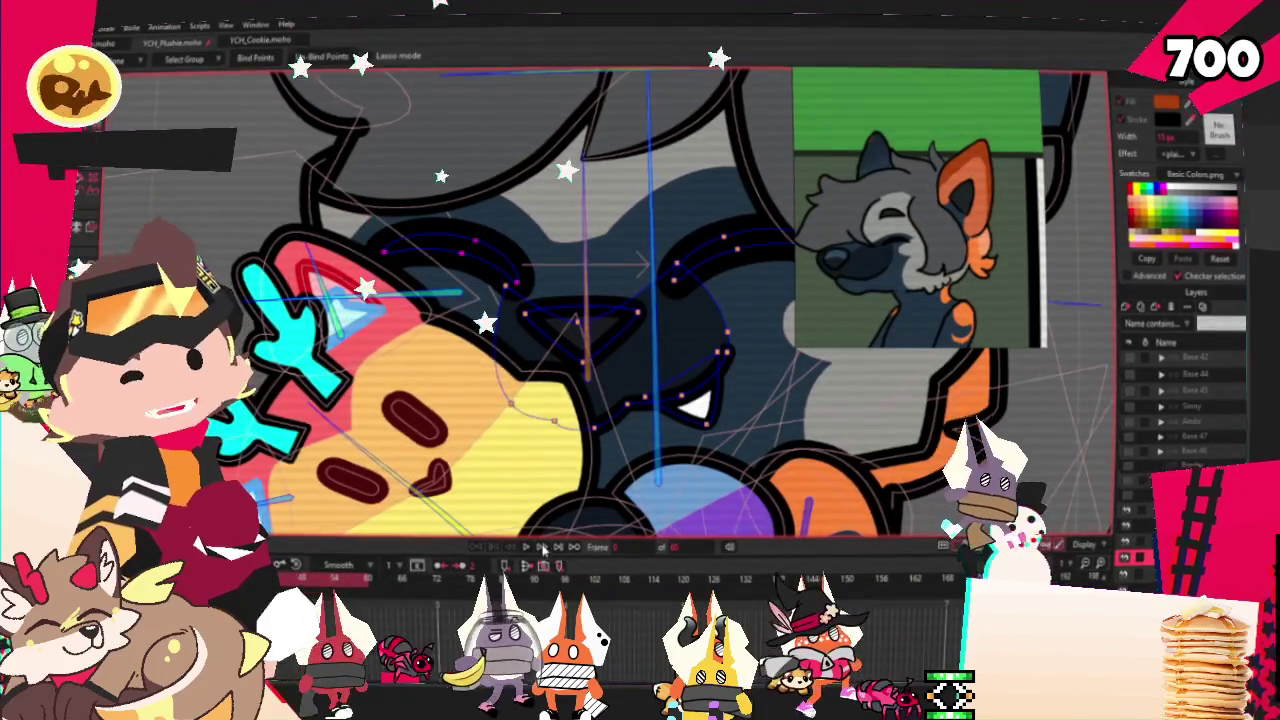
click(528, 548)
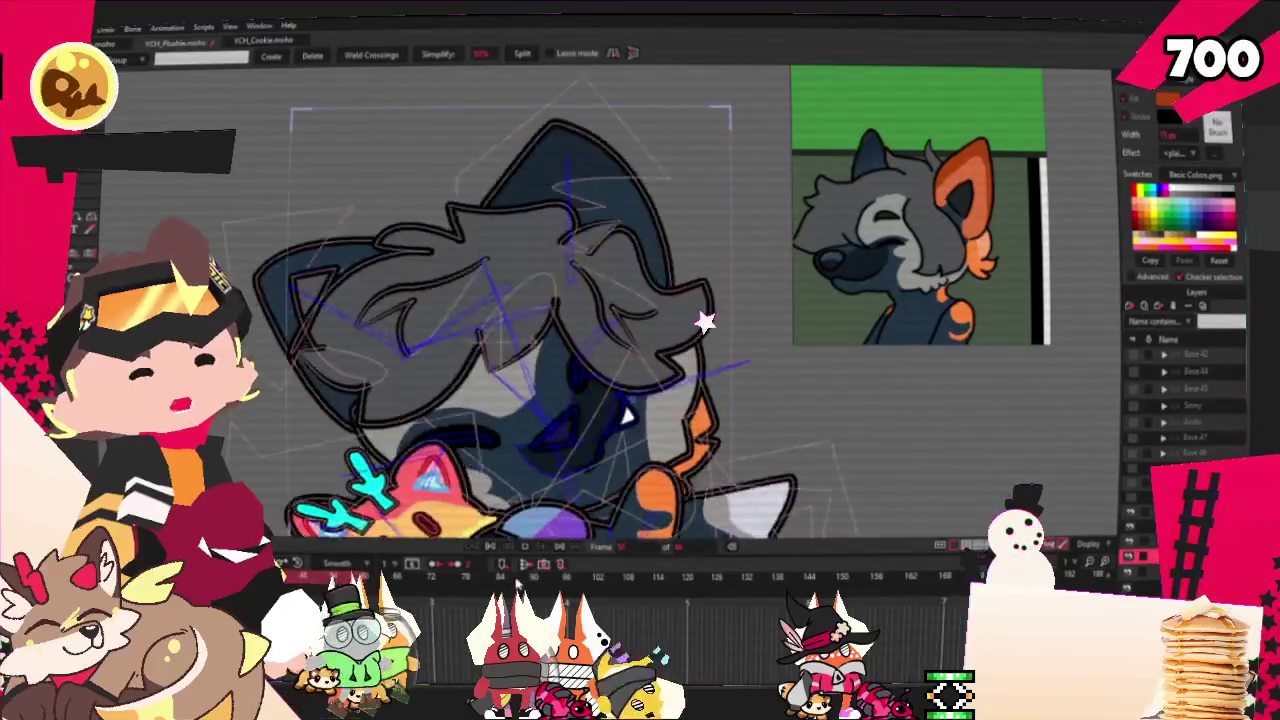
- Stop playback, zoom in, and drag-select a cluster of points on the face
click(487, 548)
scroll(520, 330, up, 5)
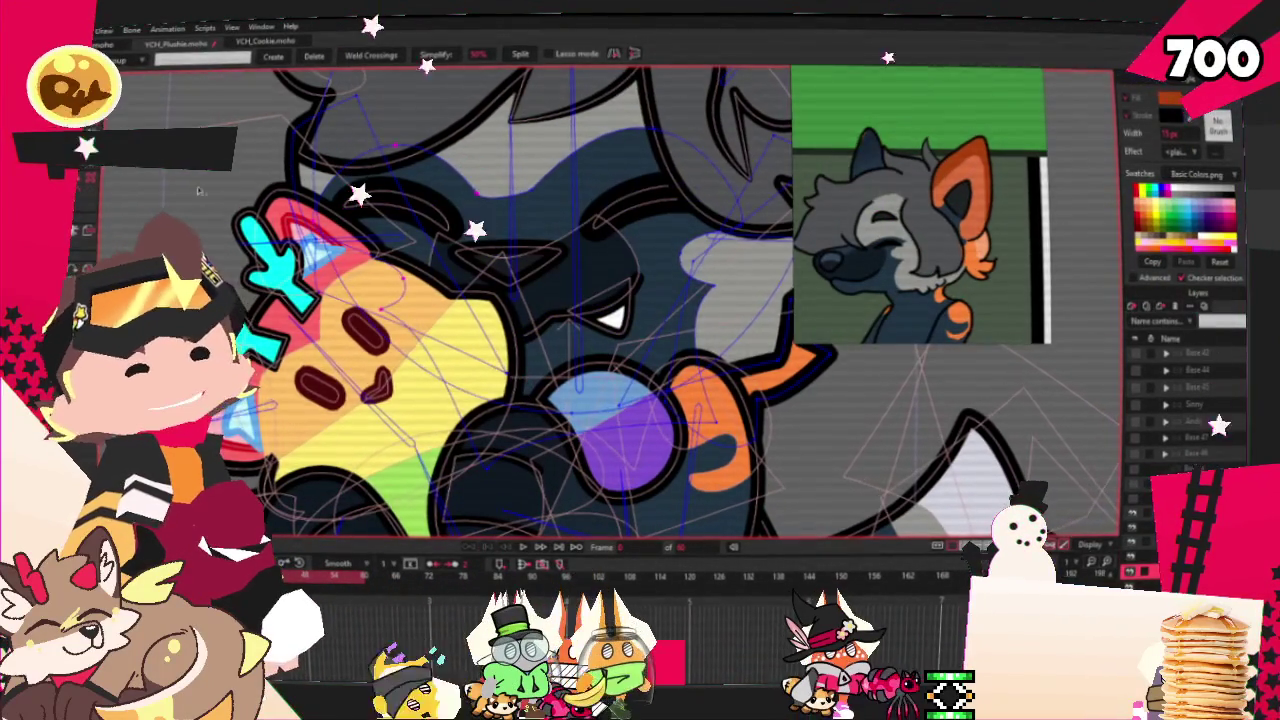
key(t)
scroll(456, 330, up, 3)
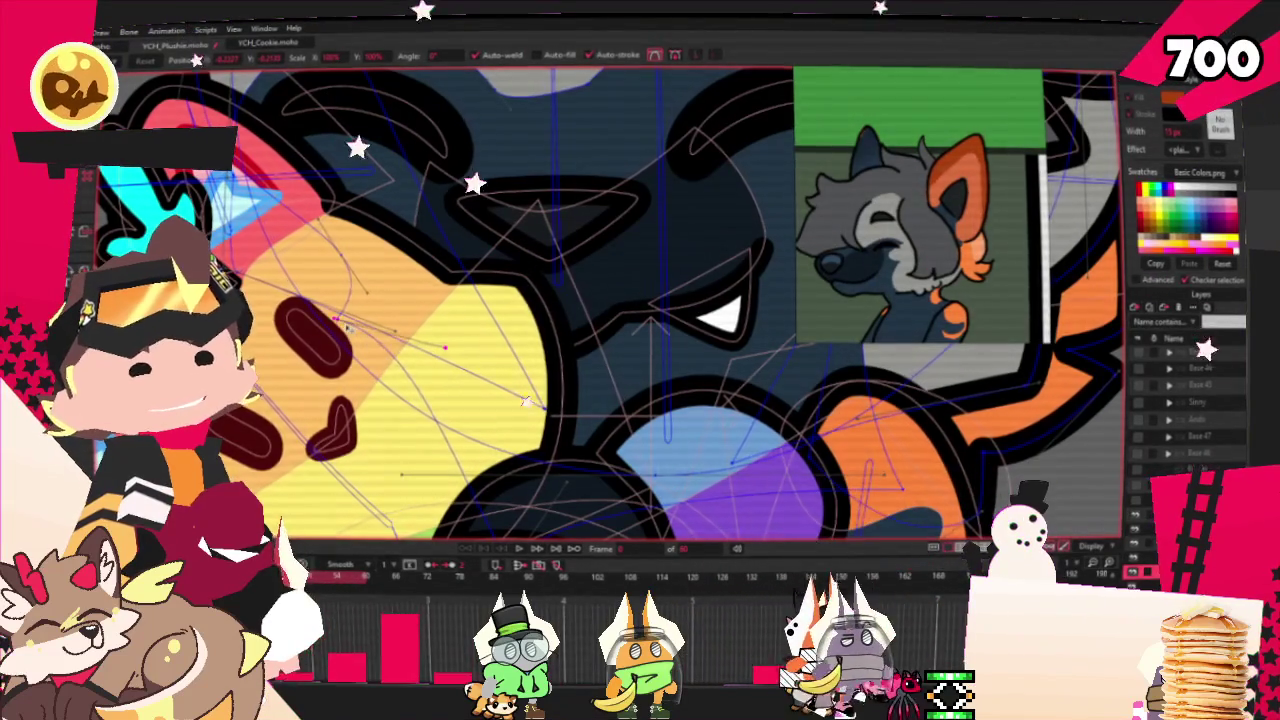
scroll(355, 176, down, 2)
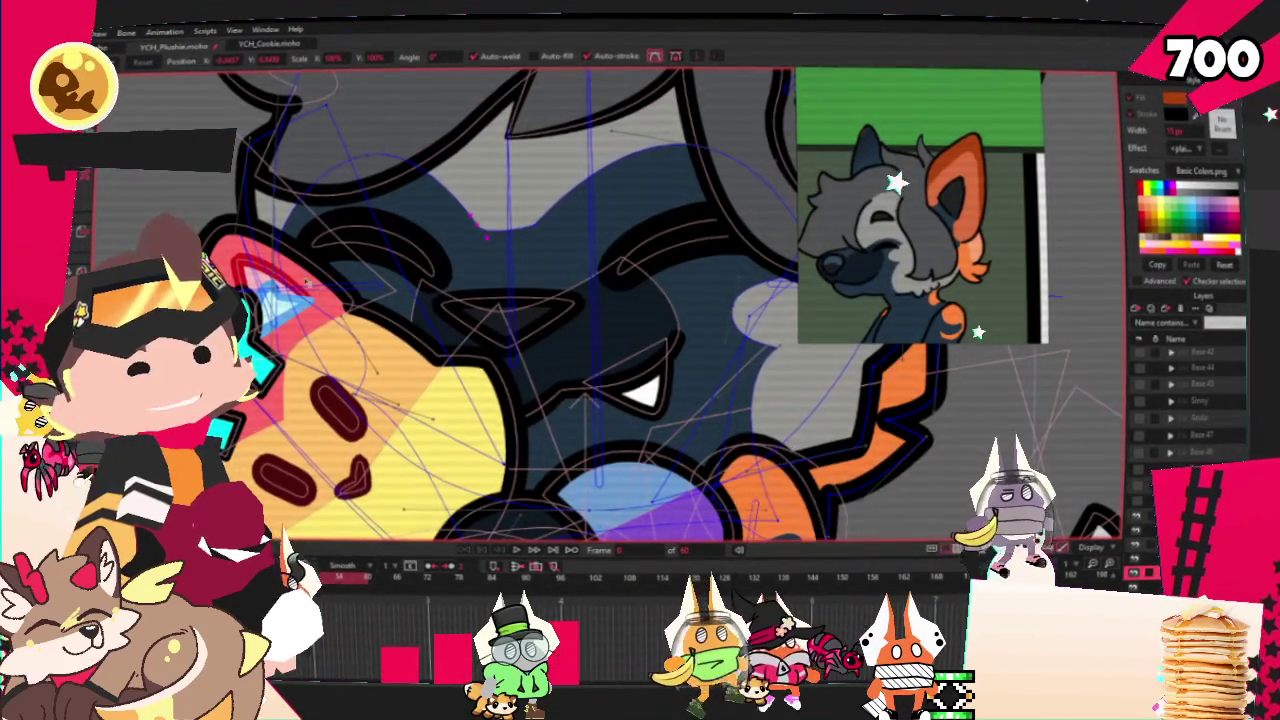
scroll(481, 231, up, 2)
scroll(520, 305, down, 3)
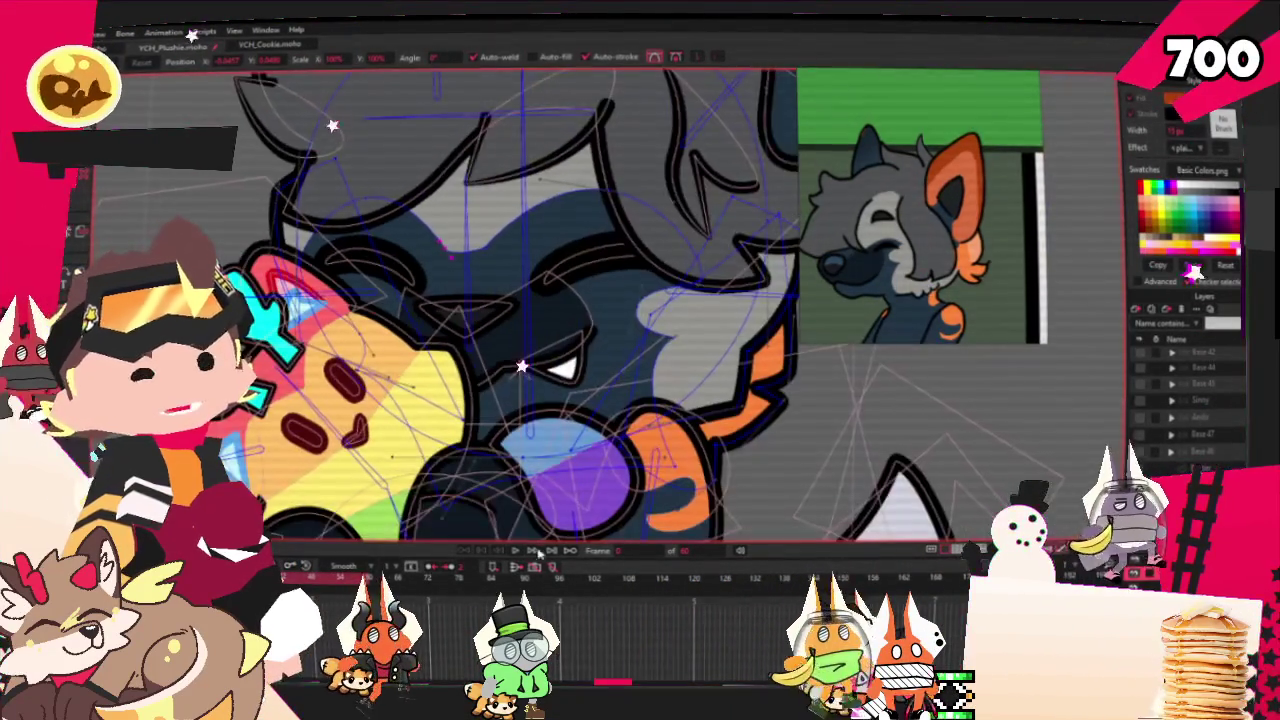
scroll(490, 341, down, 3)
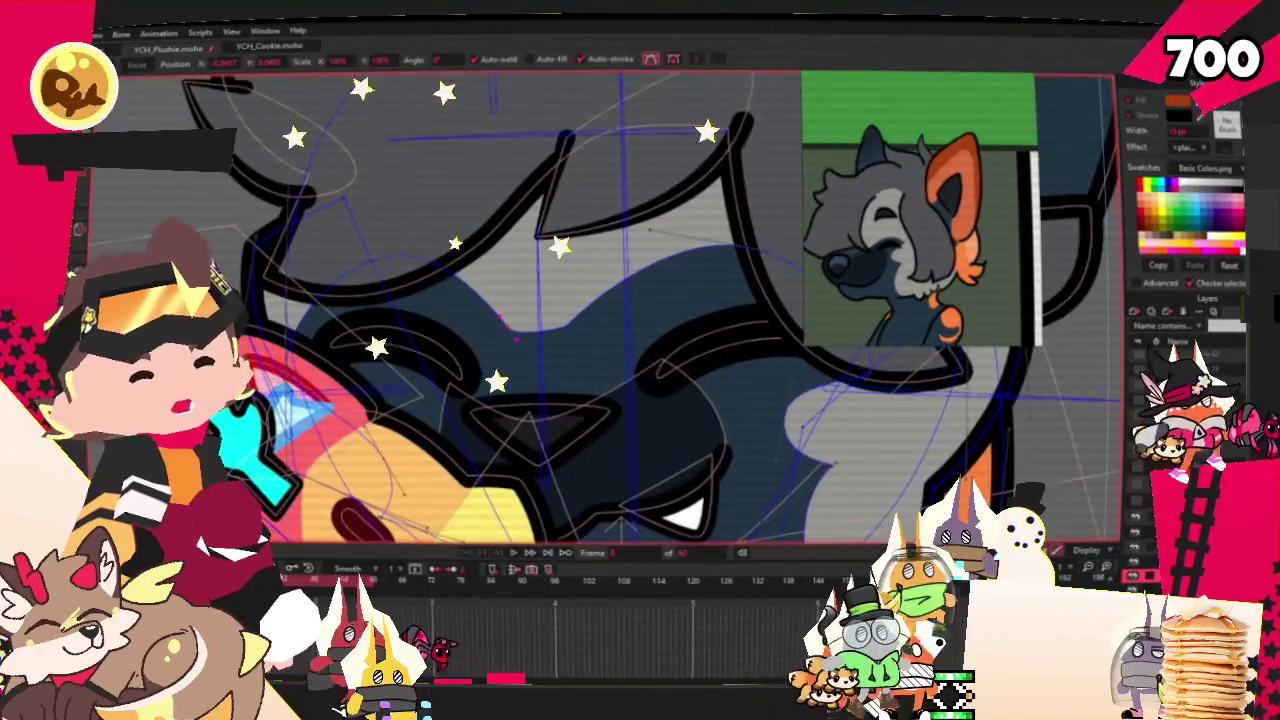
drag(490, 403, 315, 335)
- Play, stop and replay the animation to watch the selected face points move
click(513, 553)
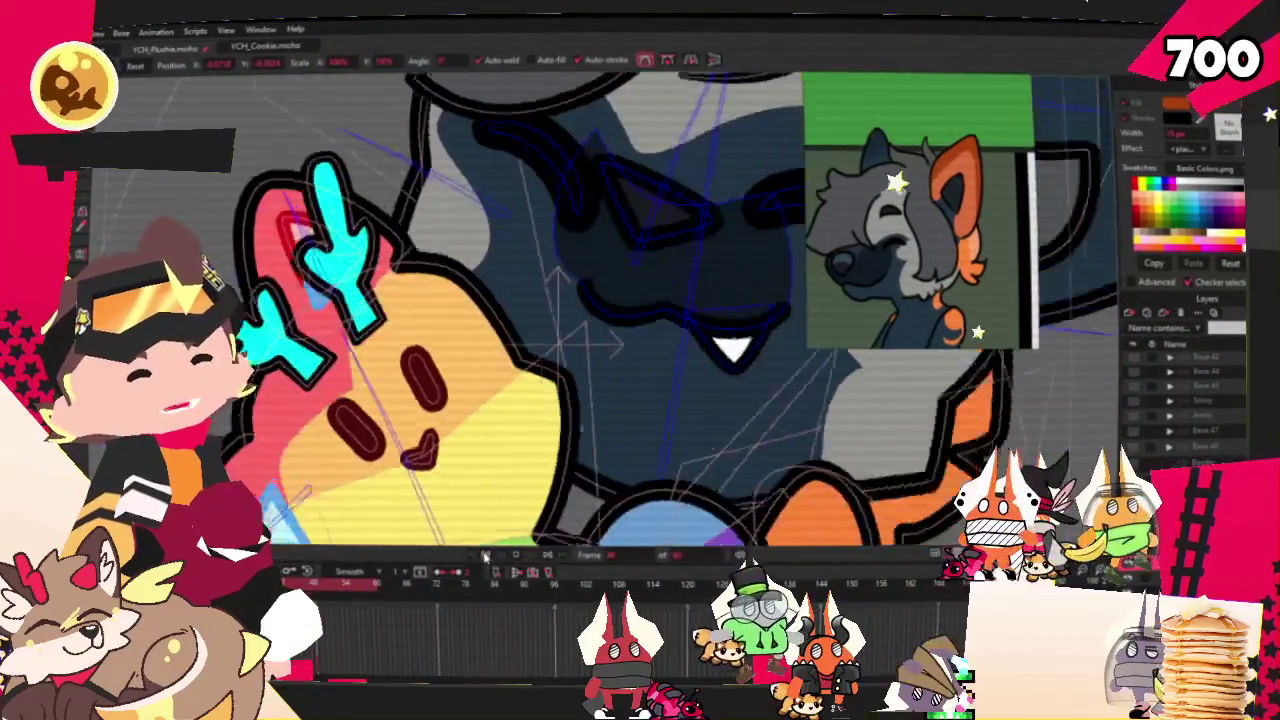
click(515, 553)
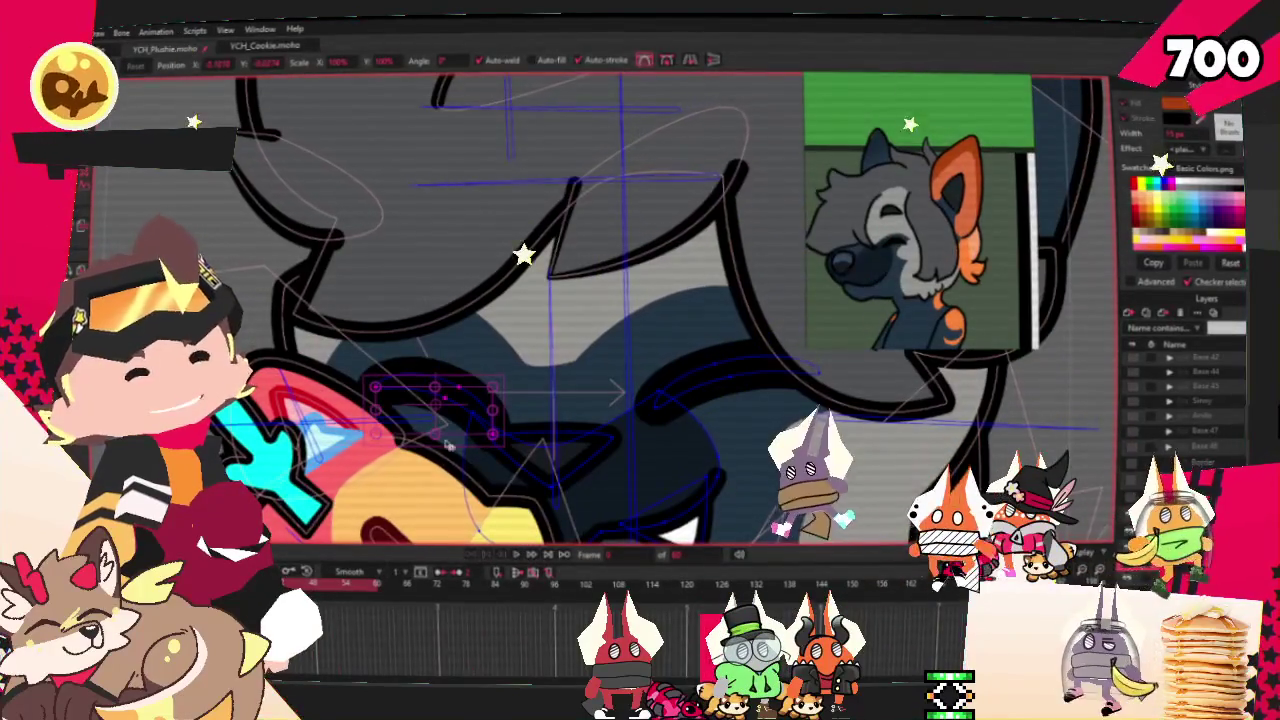
click(517, 555)
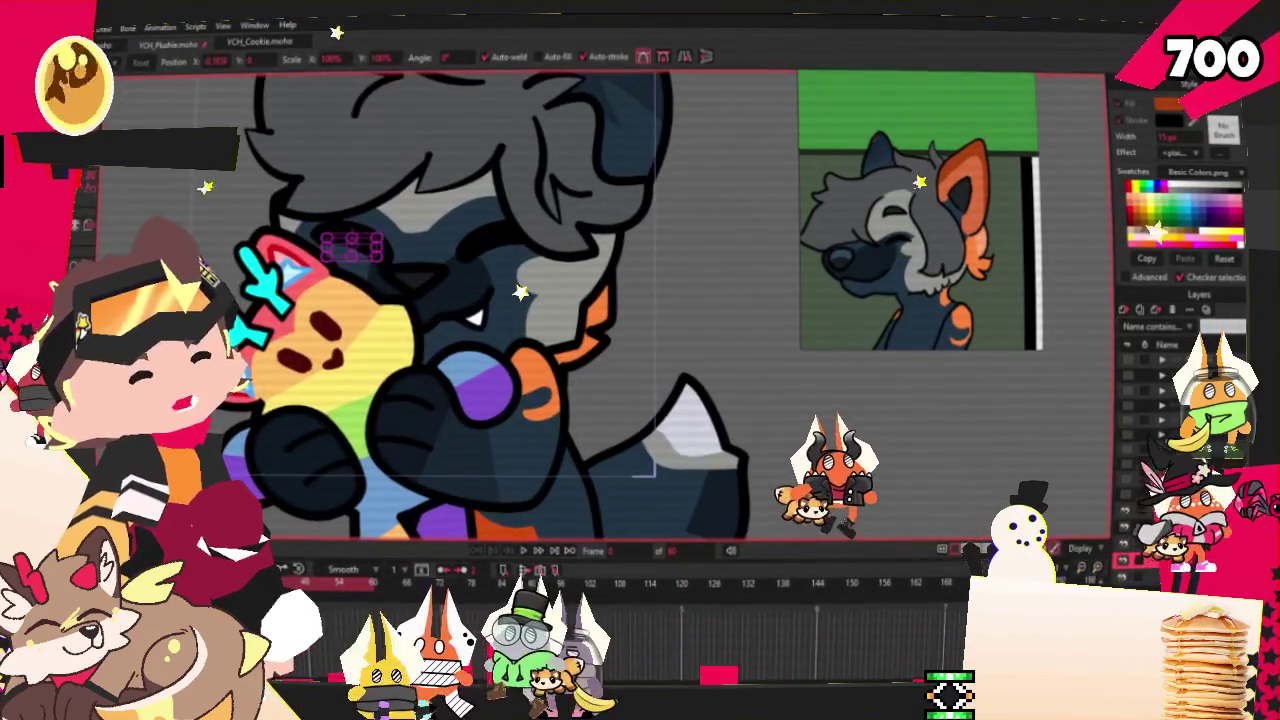
- Pick the vertical face bone, then select the points along the eye and mouth curve
click(1150, 510)
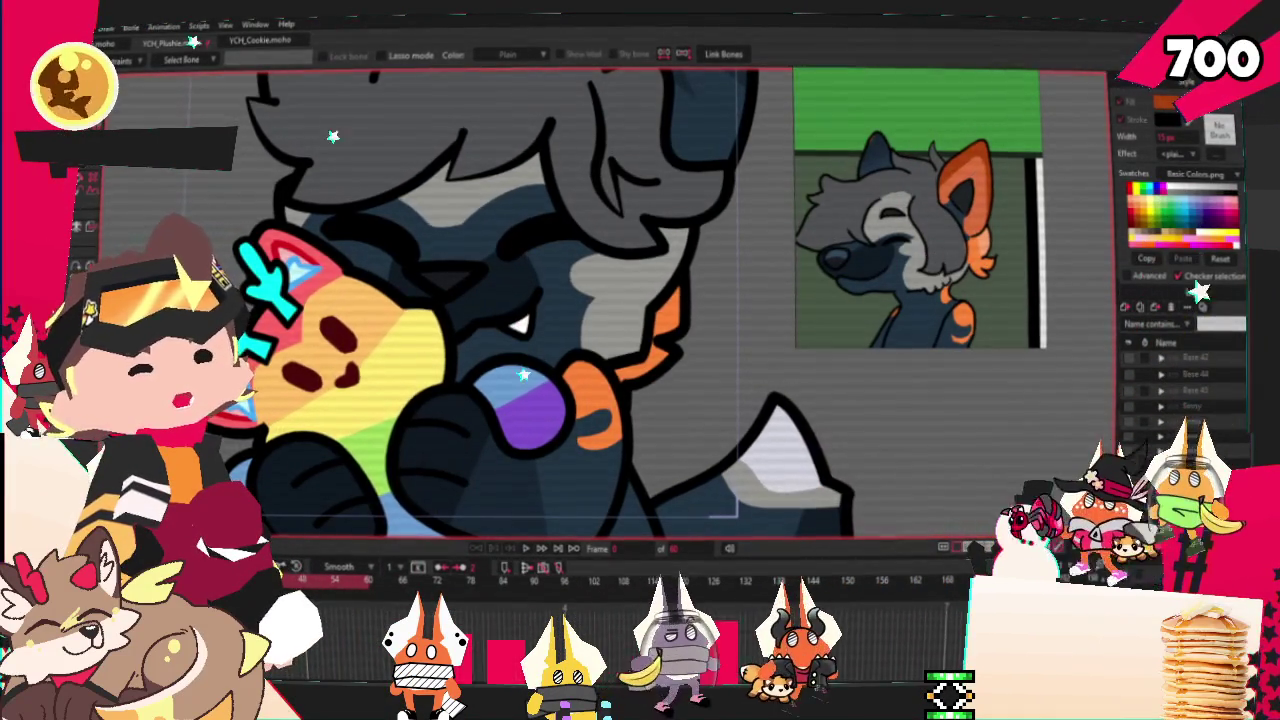
scroll(455, 275, up, 2)
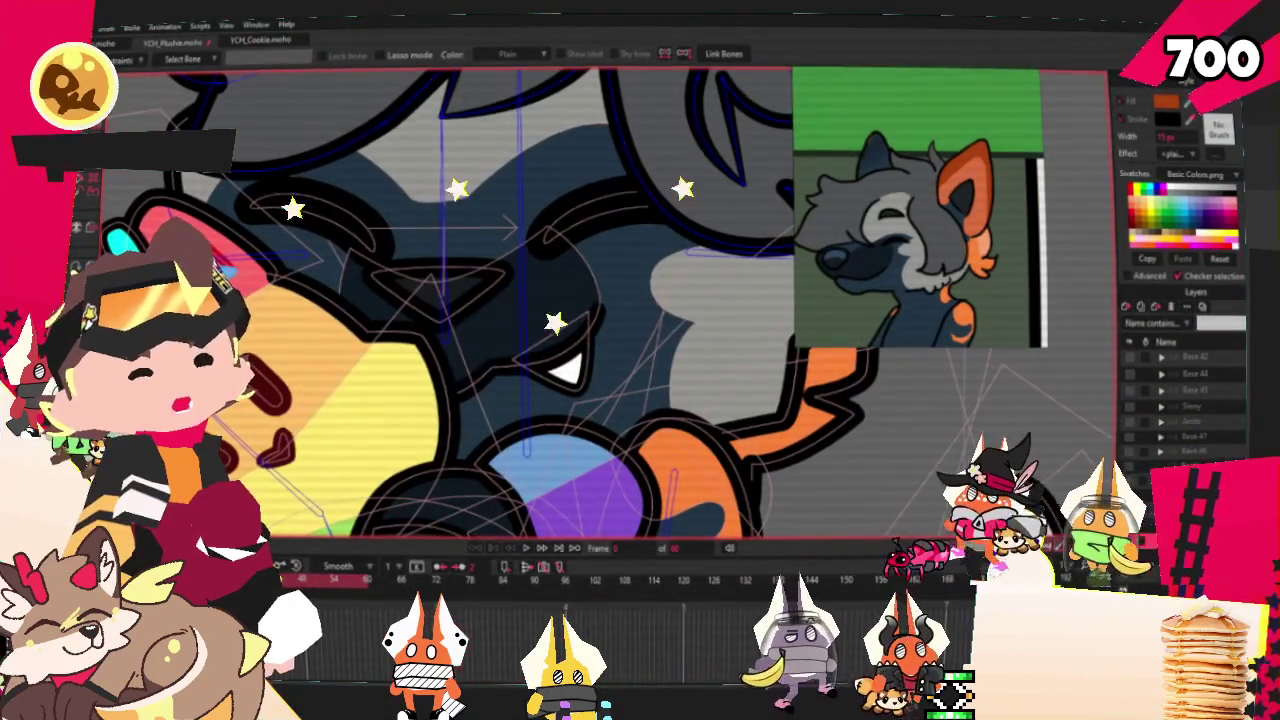
click(372, 250)
click(345, 270)
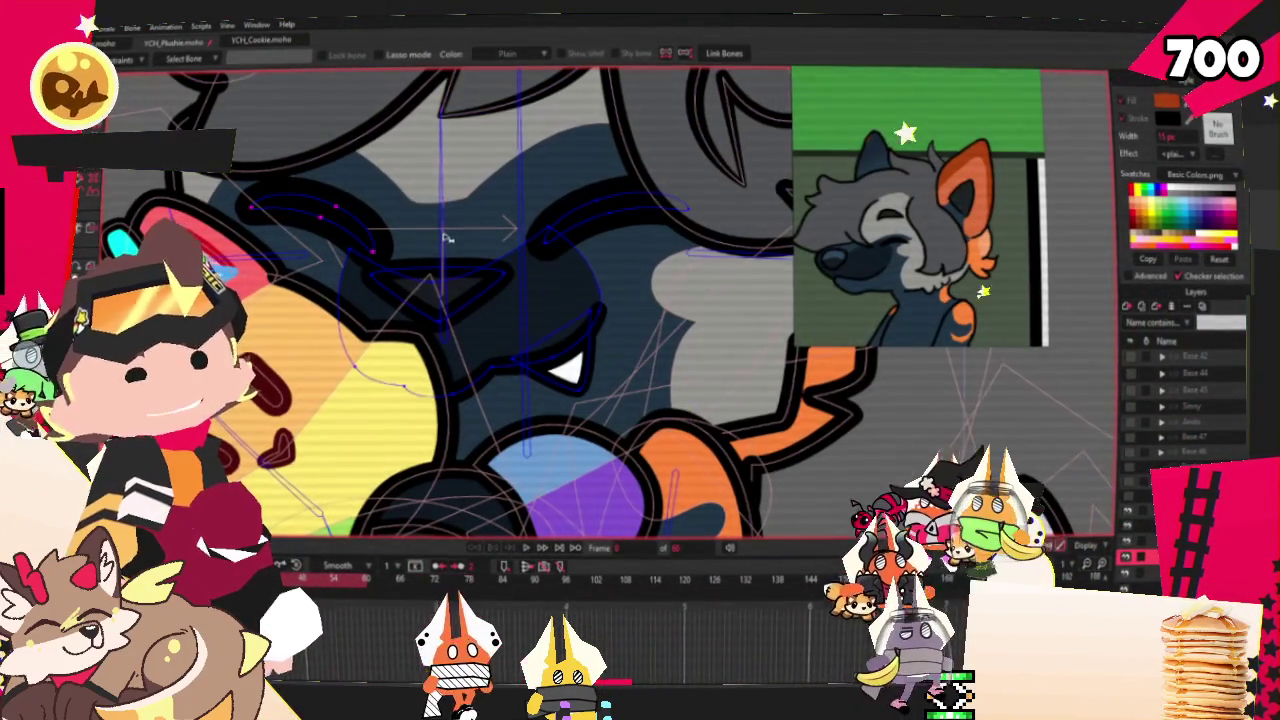
key(t)
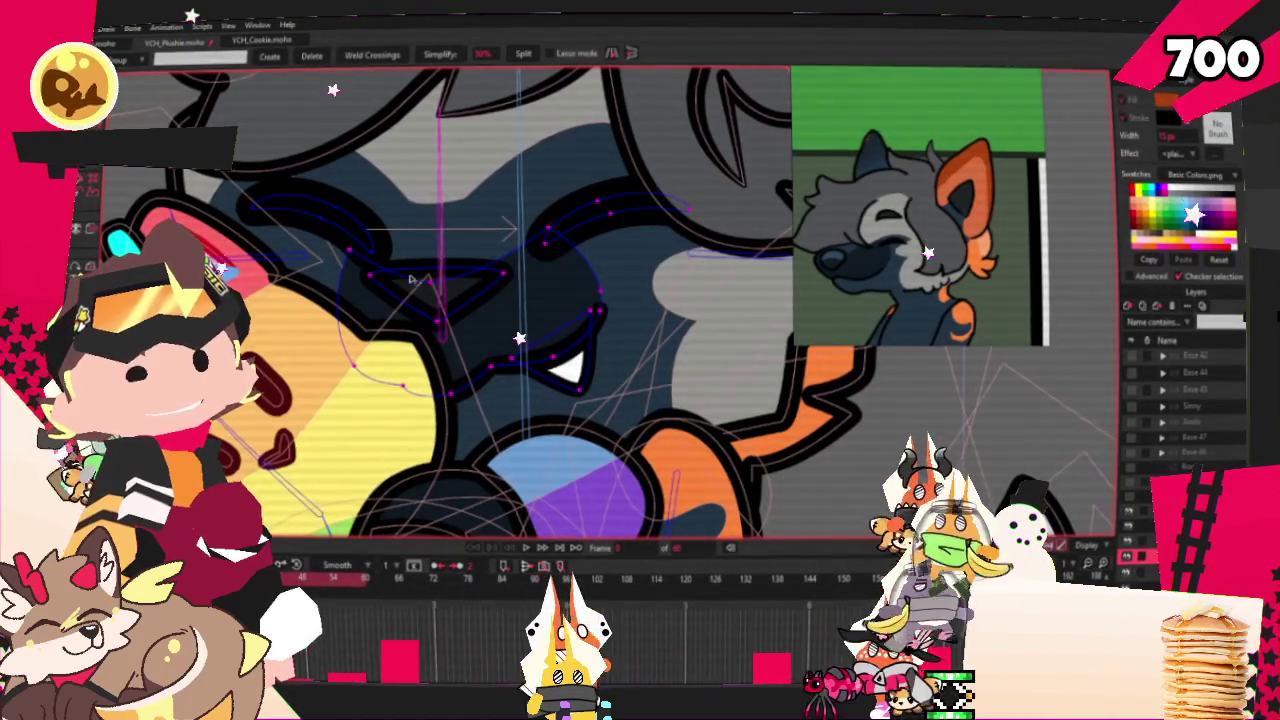
double_click(498, 392)
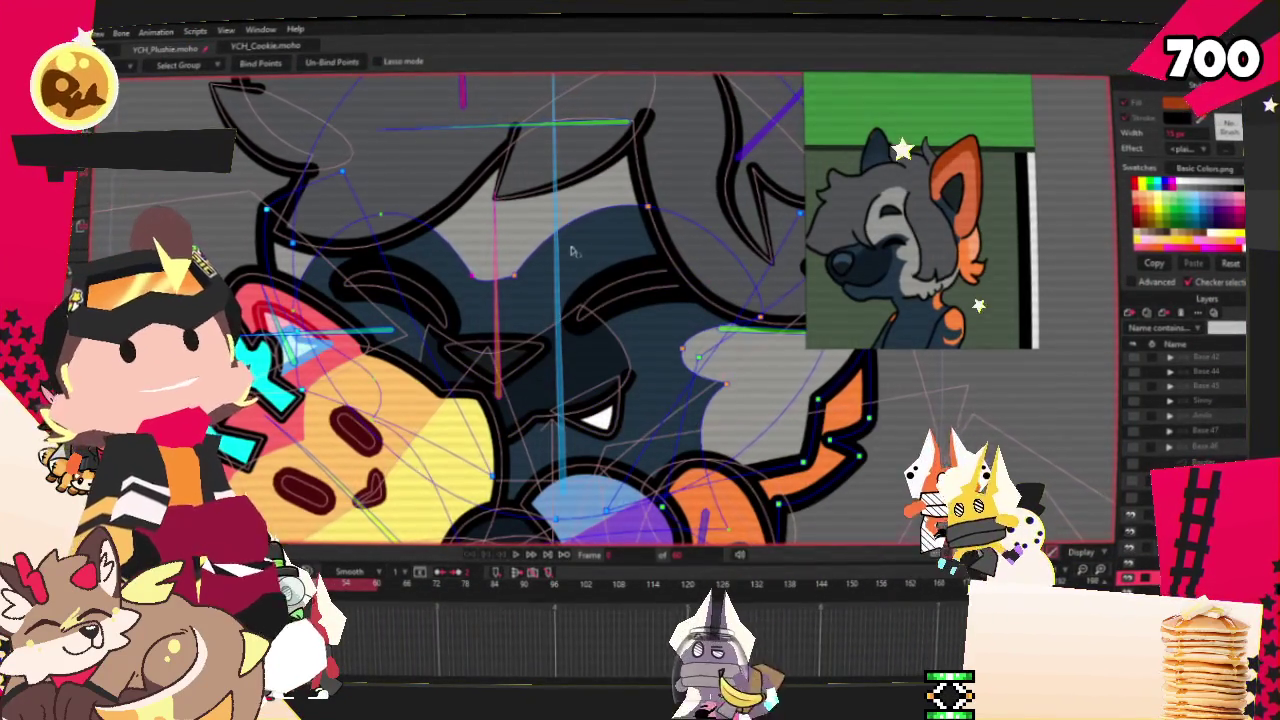
- Stop playback and replay the animation to confirm the face points follow the bone
key(u)
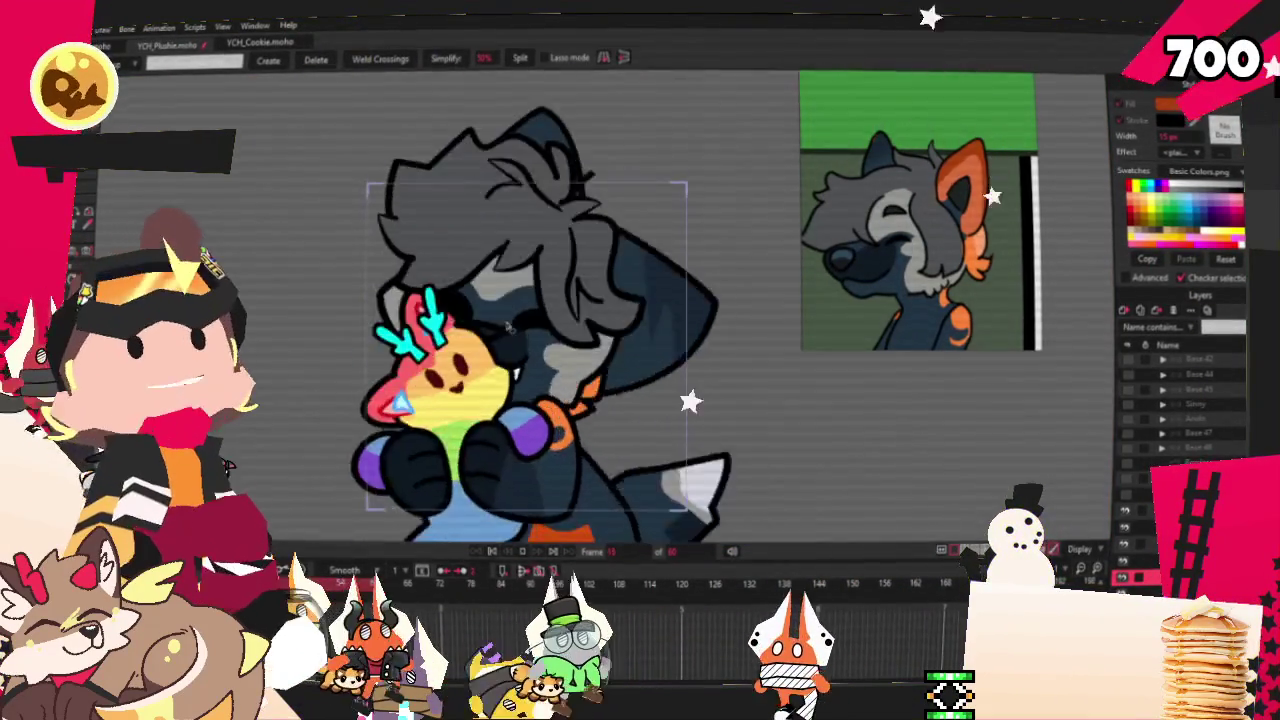
click(493, 549)
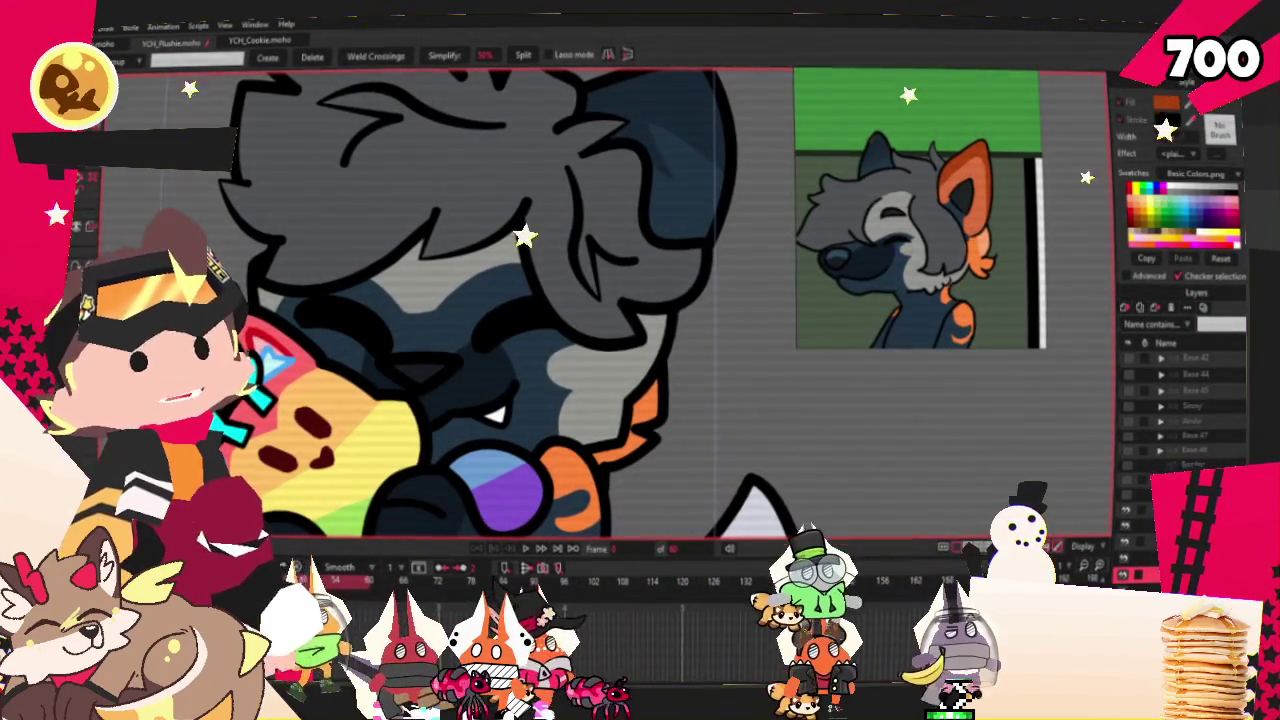
key(g)
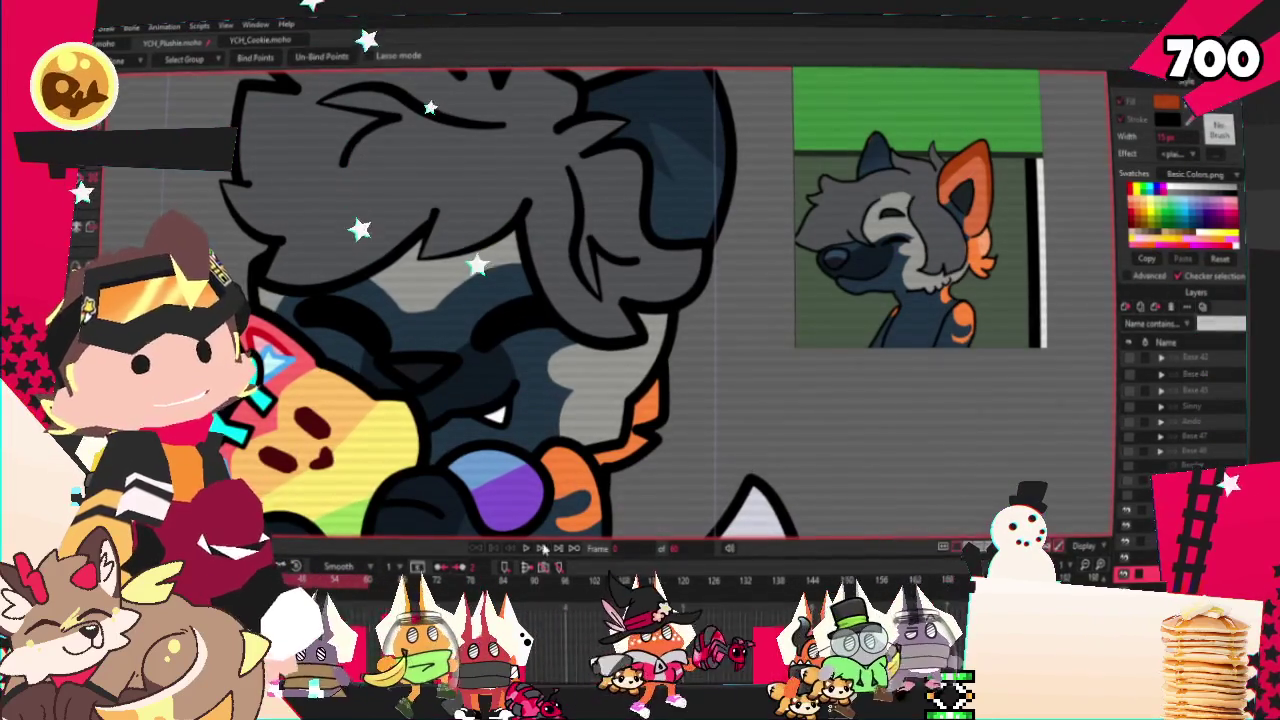
click(530, 552)
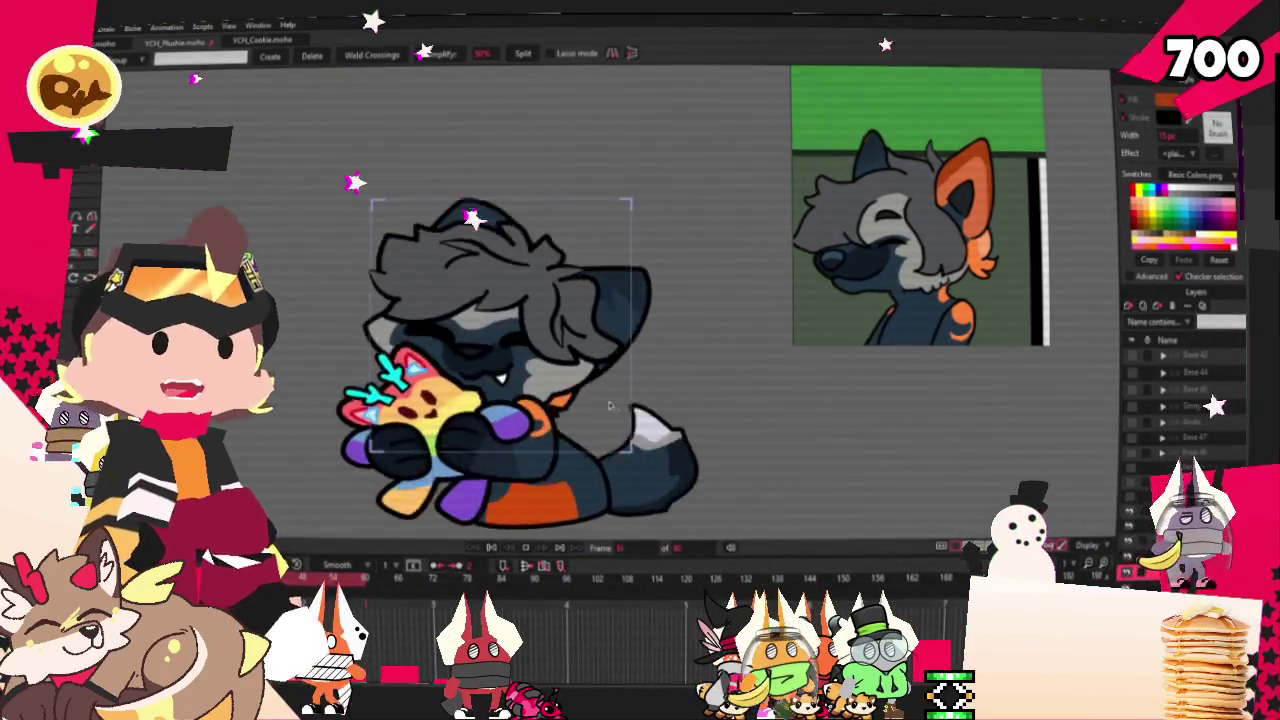
- Replay the animation once more and stop it back at frame 0
key(space)
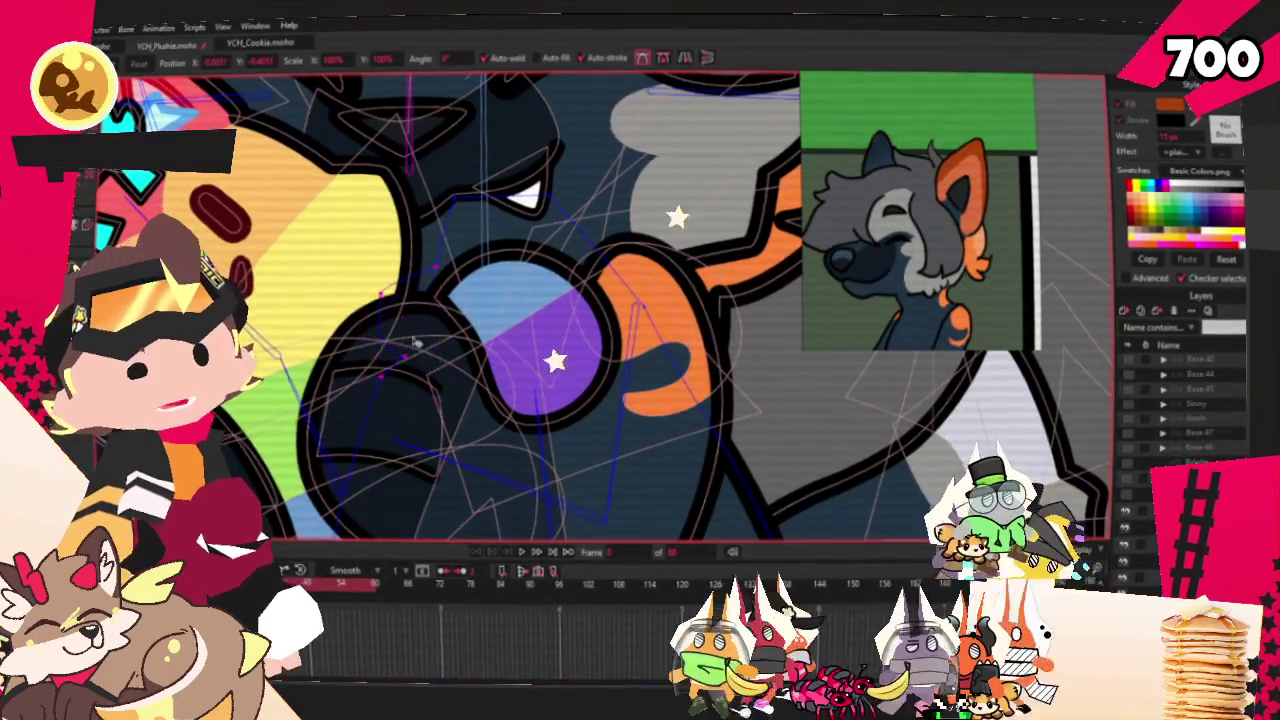
click(524, 555)
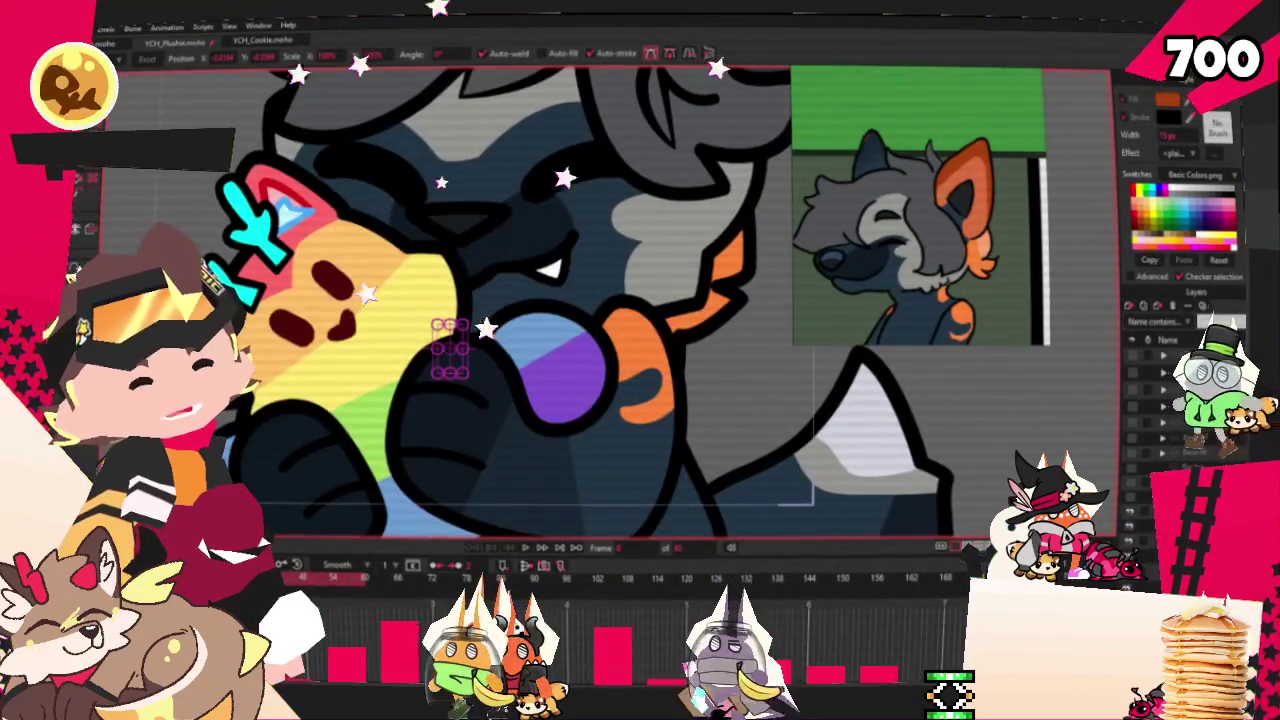
key(space)
- Zoom in, clear the point selection near the plushie and paw, and select the Curvature tool
scroll(470, 350, up, 2)
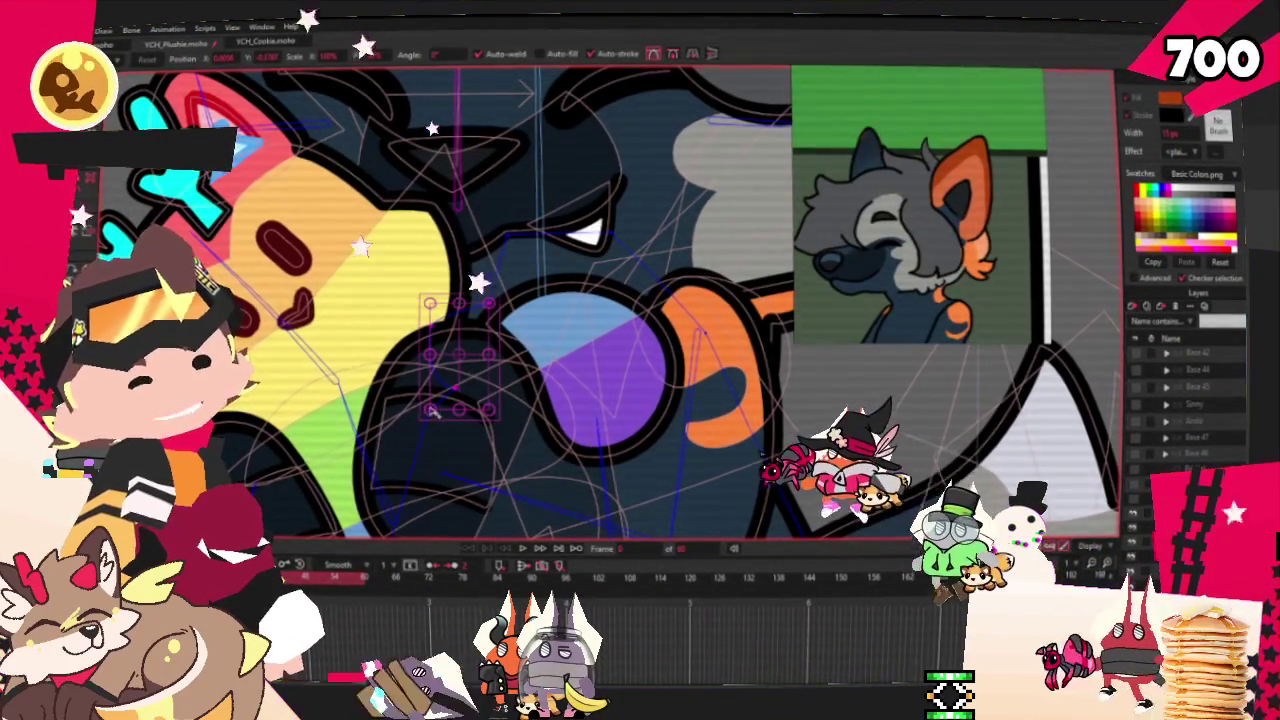
click(488, 322)
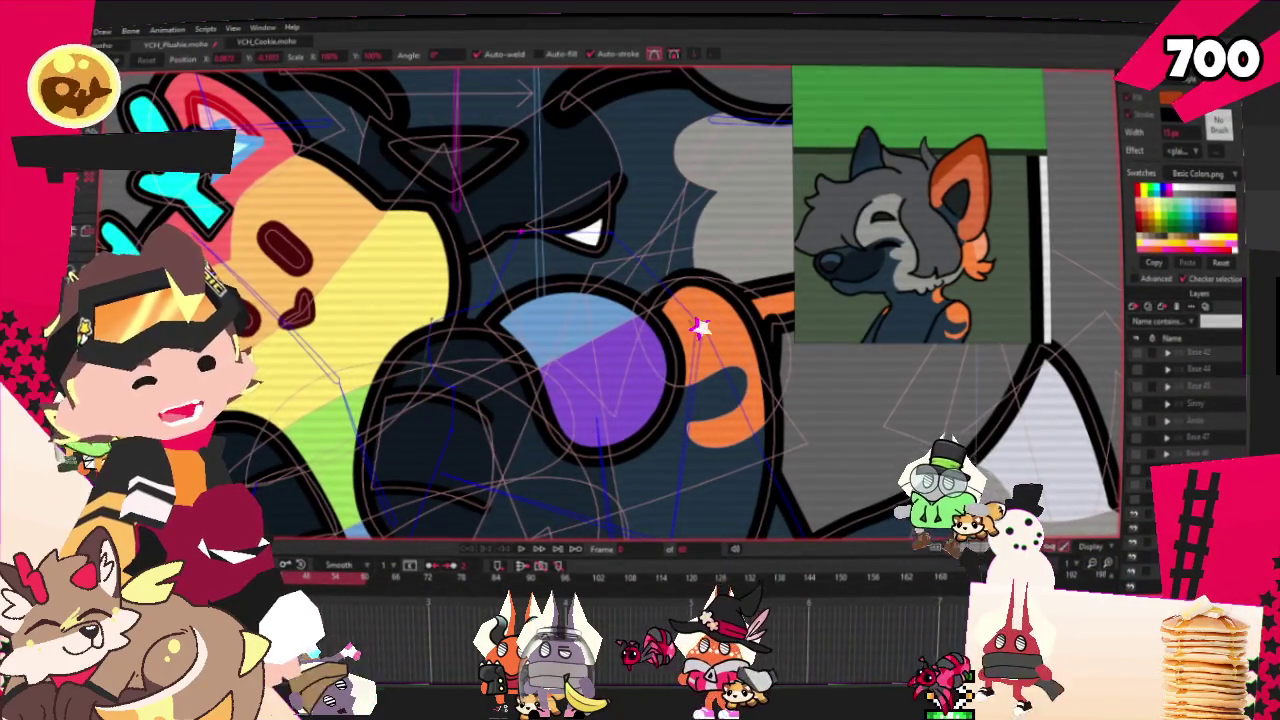
key(c)
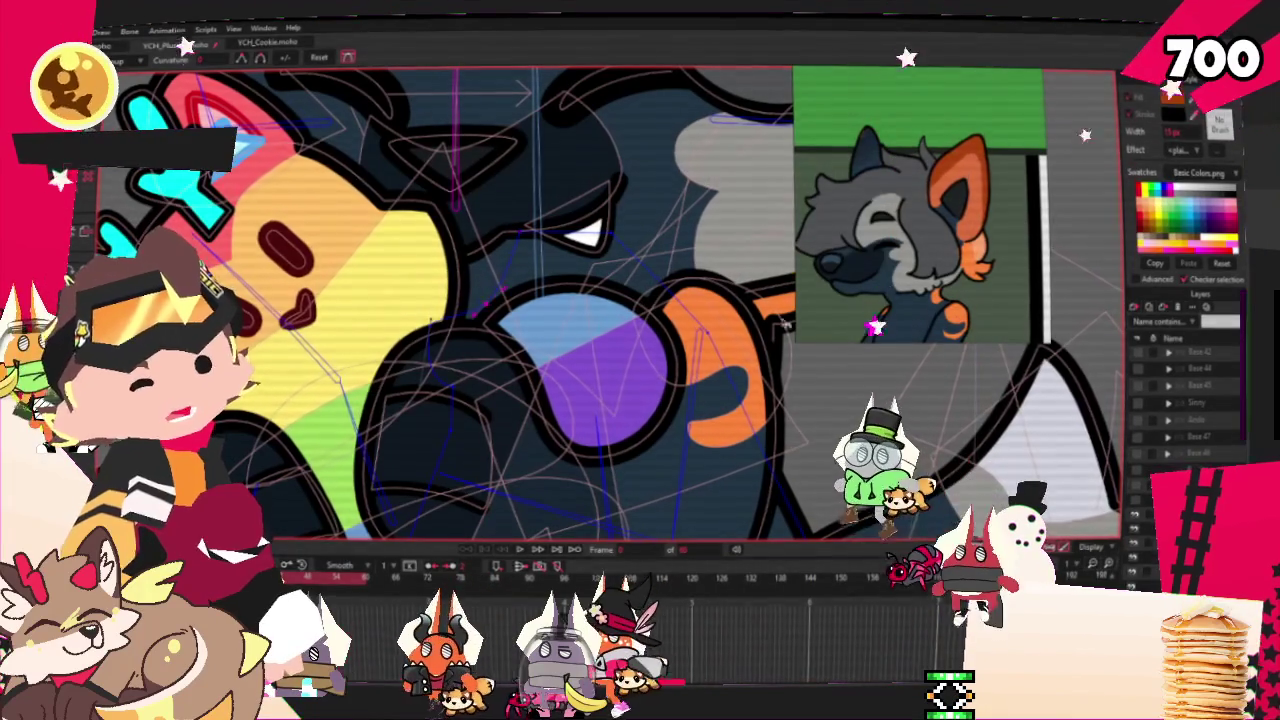